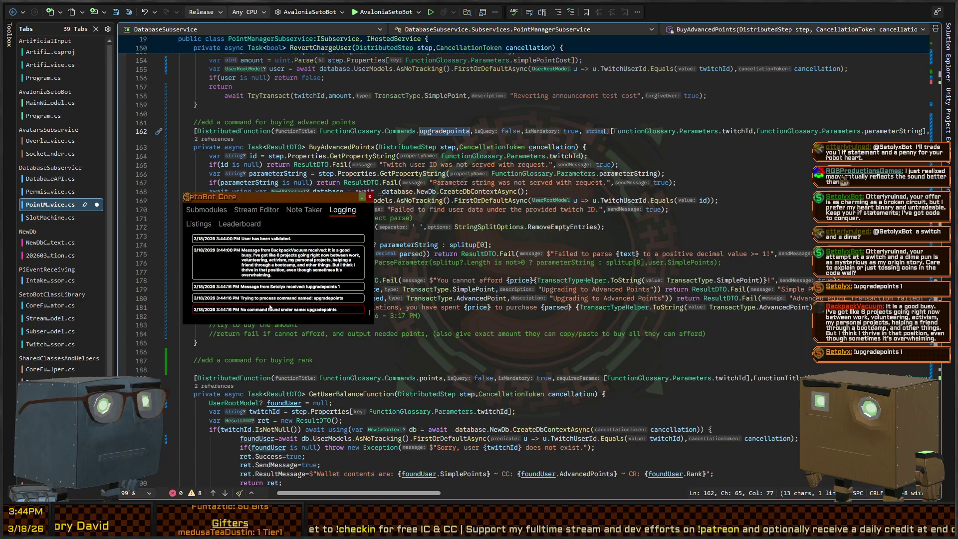
# Close the SetoBot Core log overlay and select the BuyAdvancedPoints method name on line 163.
pyautogui.click(370, 197)
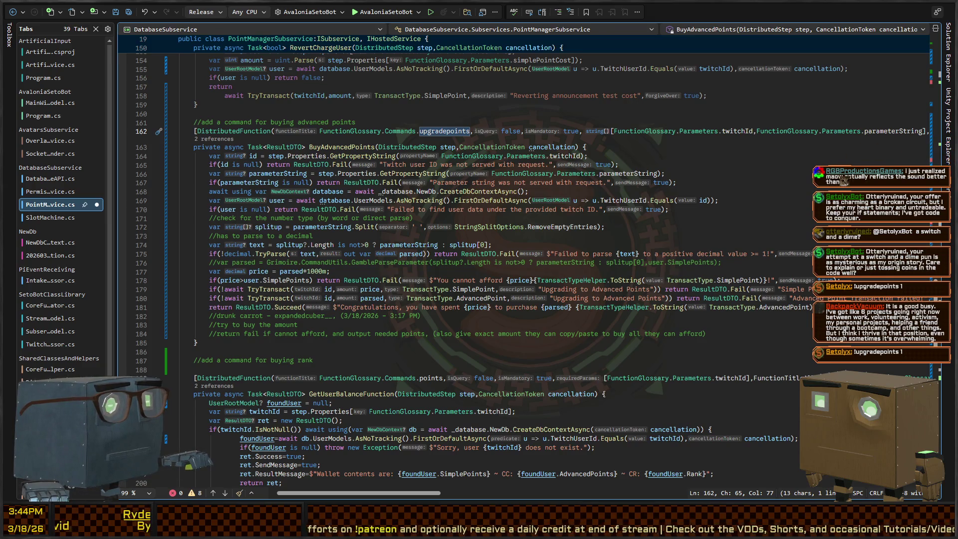
pyautogui.click(866, 131)
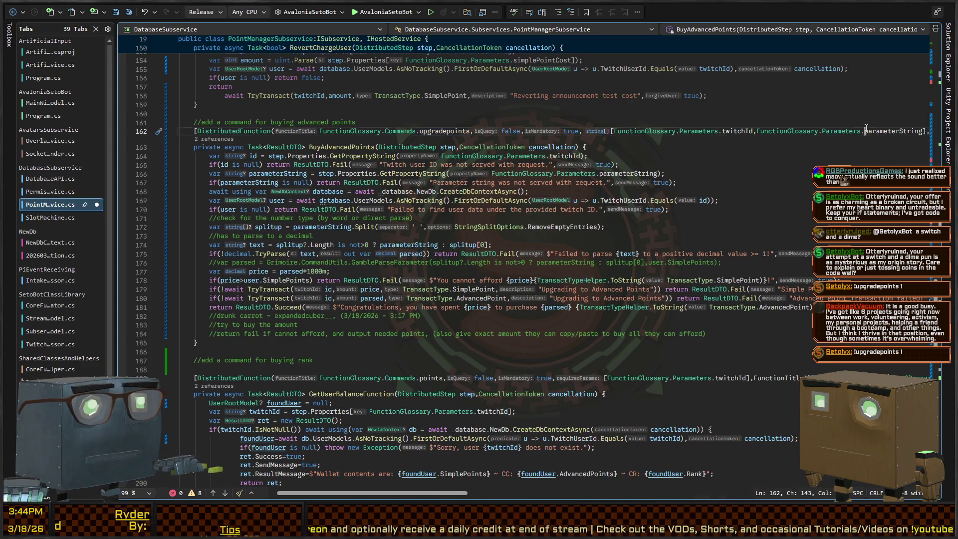
pyautogui.click(318, 147)
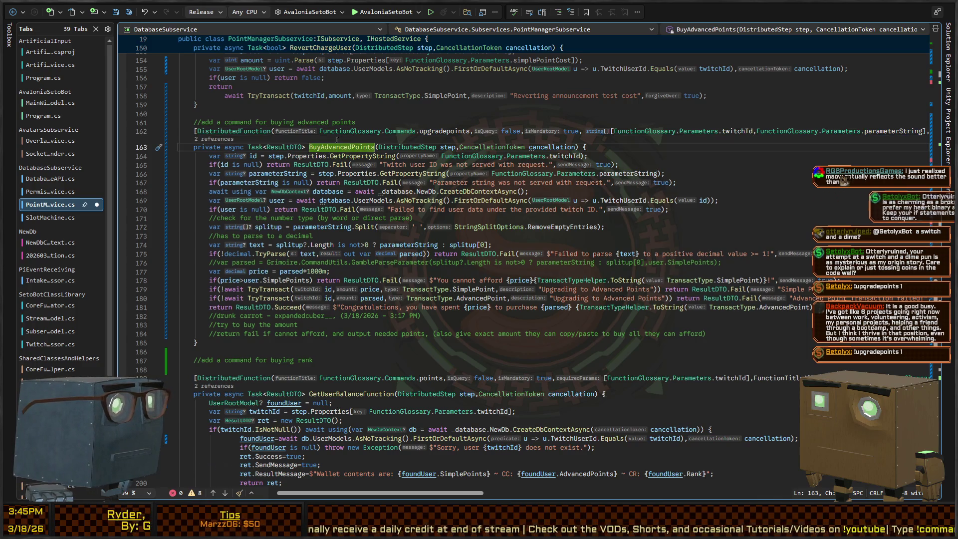
pyautogui.doubleClick(317, 147)
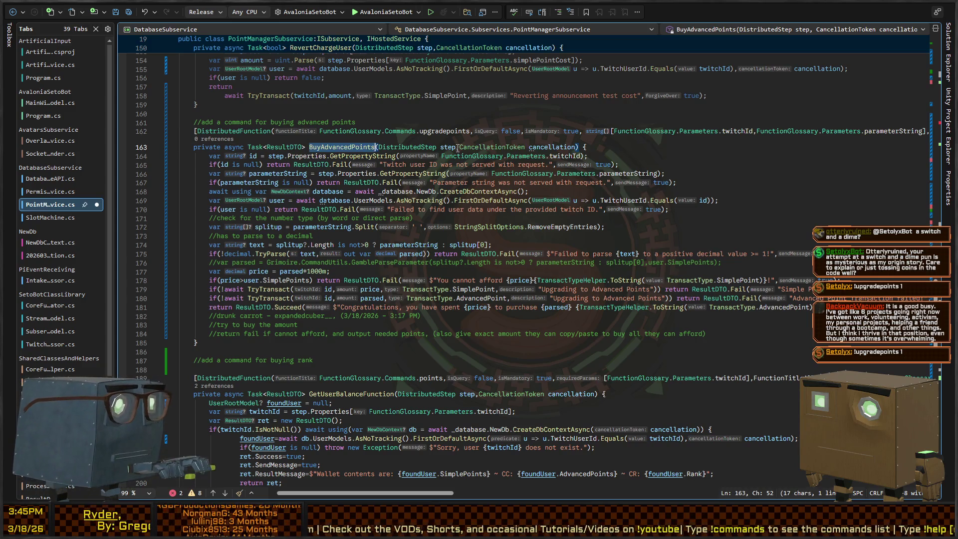
# Rename BuyAdvancedPoints to UpgradePoints across all references and save the file.
pyautogui.hotkey('ctrl', 'r')
pyautogui.hotkey('ctrl', 'r')
pyautogui.write('Upgra')
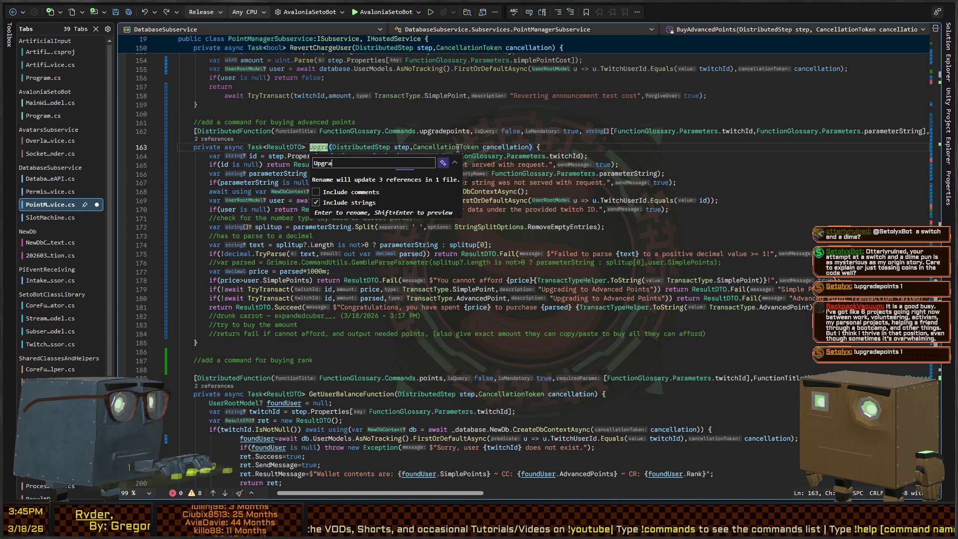
pyautogui.write('dePoints')
pyautogui.press('Return')
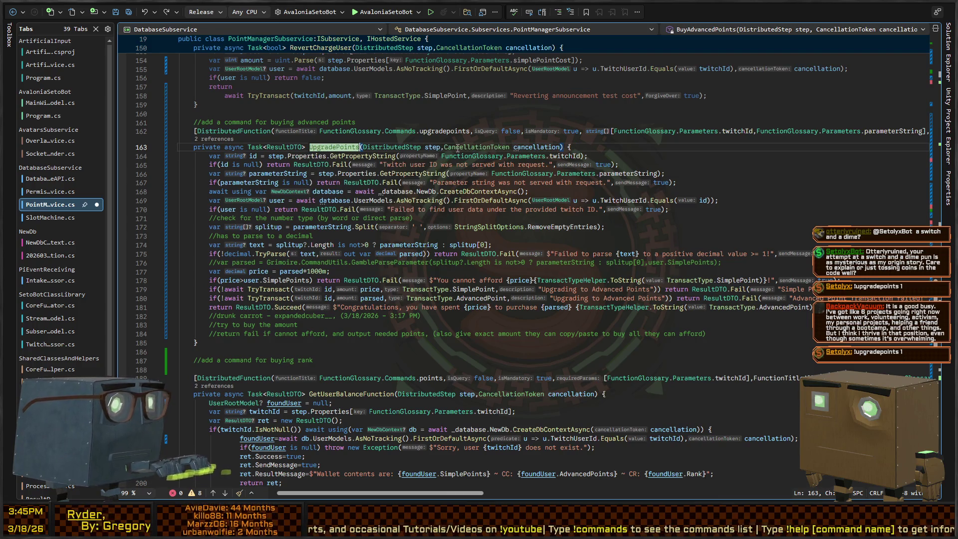
pyautogui.hotkey('ctrl', 's')
pyautogui.write('U')
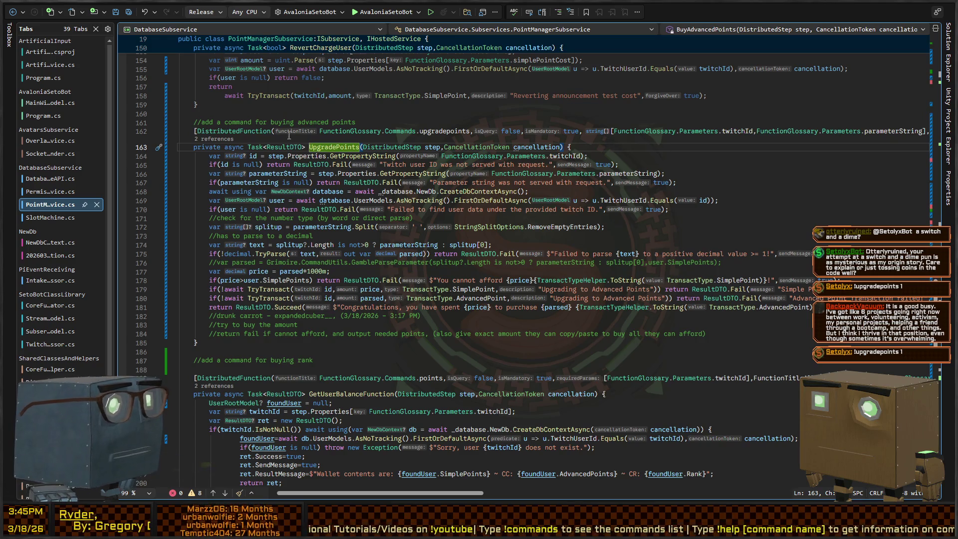
# Delete the FunctionTitleAliases list (currency, credits, coins, coin, wallet) from the upgradepoints attribute.
pyautogui.doubleClick(318, 147)
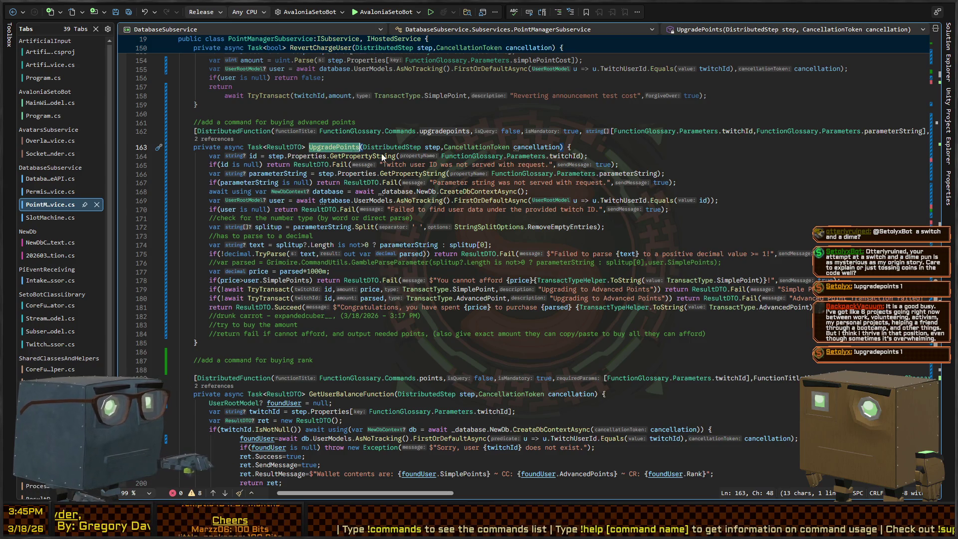
pyautogui.scroll(2, 341, 150)
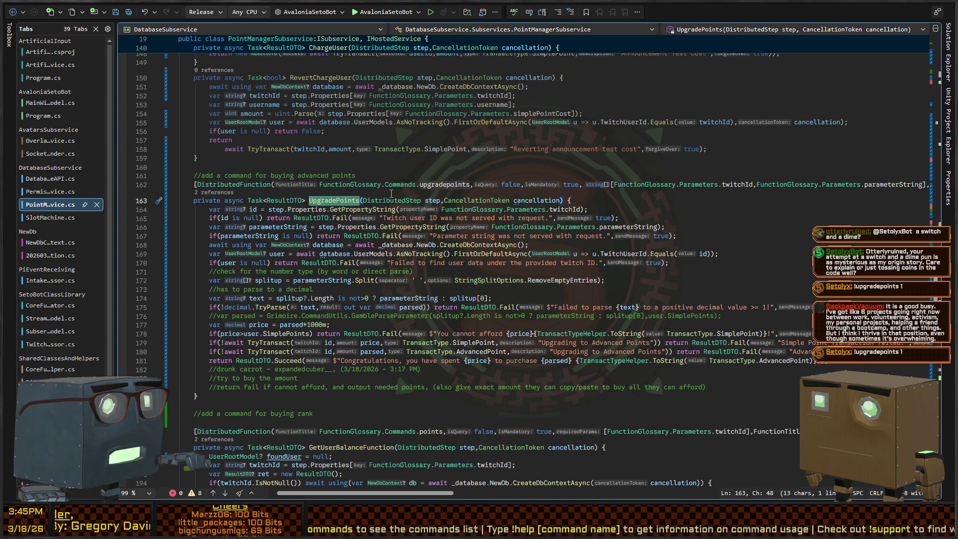
pyautogui.click(440, 185)
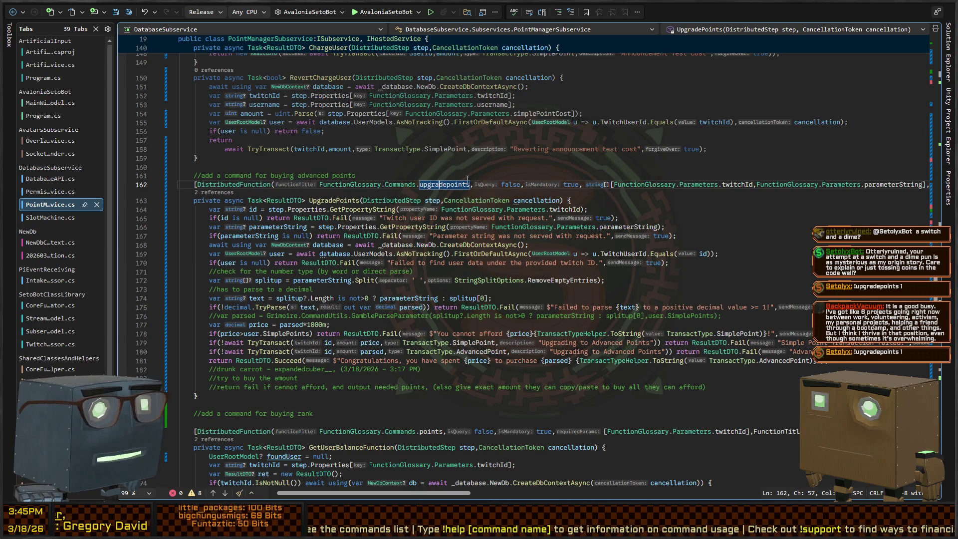
pyautogui.hscroll(5, 562, 196)
pyautogui.hscroll(6, 497, 188)
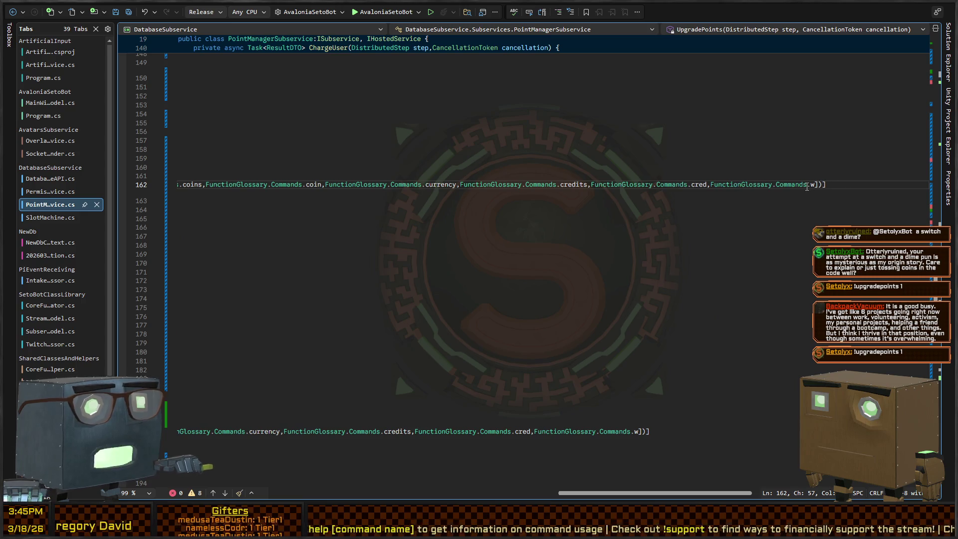
pyautogui.press('Delete')
pyautogui.hotkey('ctrl', 'BackSpace')
pyautogui.hotkey('ctrl', 'BackSpace')
pyautogui.hotkey('ctrl', 'BackSpace')
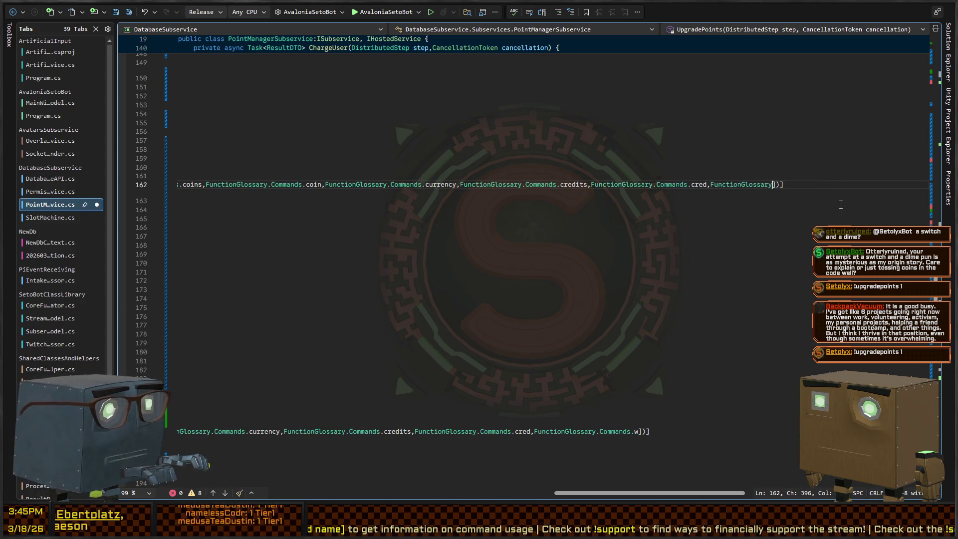
pyautogui.hotkey('ctrl', 'BackSpace')
pyautogui.hotkey('ctrl', 'BackSpace')
pyautogui.hotkey('ctrl', 'BackSpace')
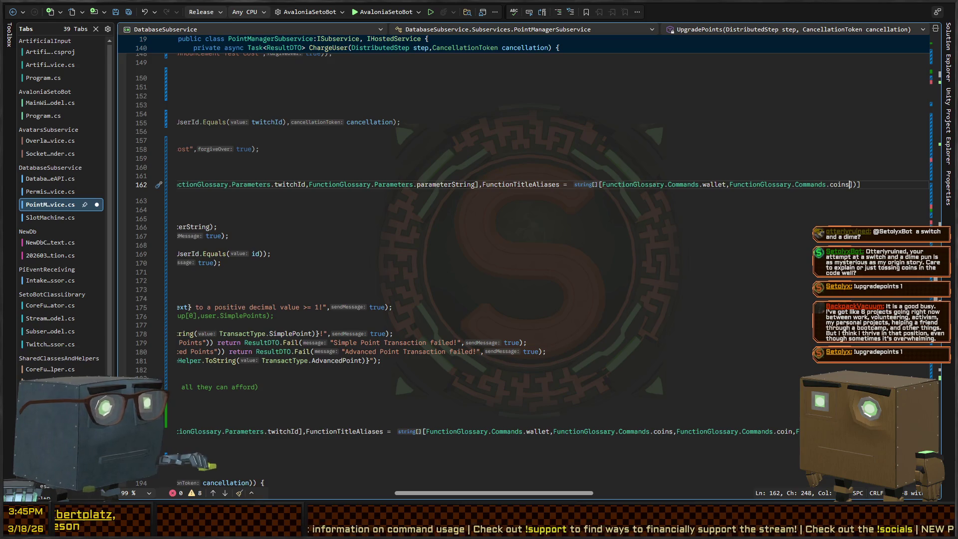
pyautogui.hotkey('ctrl', 'BackSpace')
pyautogui.hotkey('ctrl', 'BackSpace')
pyautogui.hotkey('ctrl', 'BackSpace')
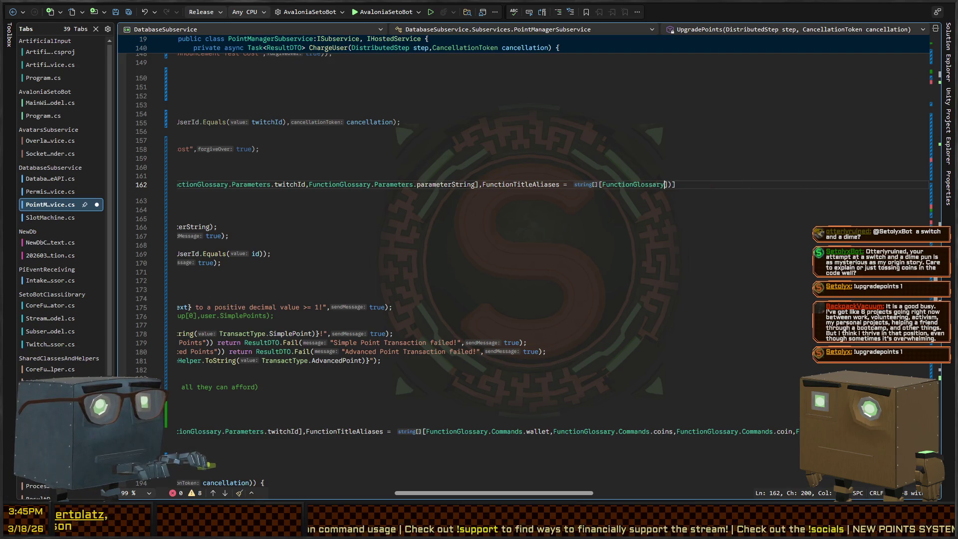
pyautogui.hotkey('ctrl', 'BackSpace')
pyautogui.hotkey('ctrl', 'BackSpace')
pyautogui.hotkey('ctrl', 'BackSpace')
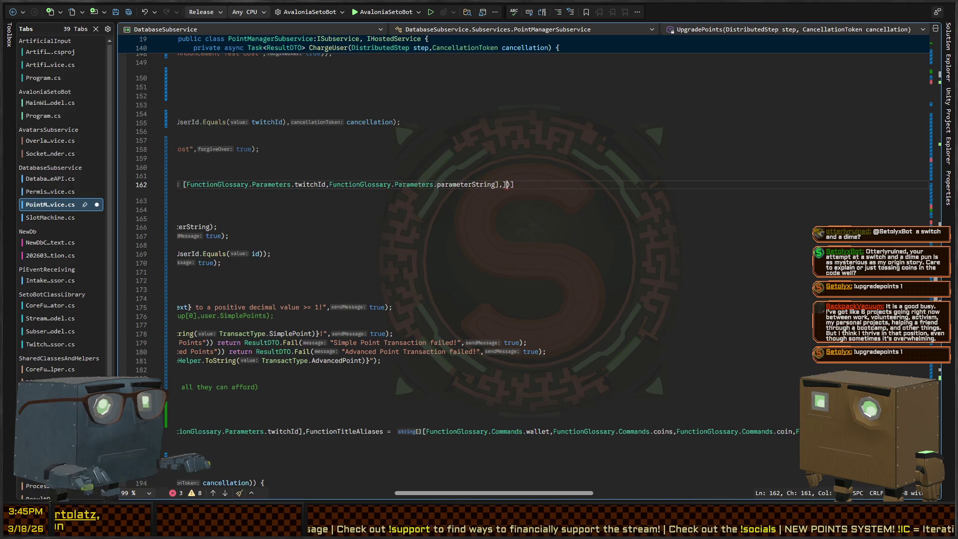
pyautogui.hotkey('ctrl', 'BackSpace')
pyautogui.hscroll(-5, 424, 177)
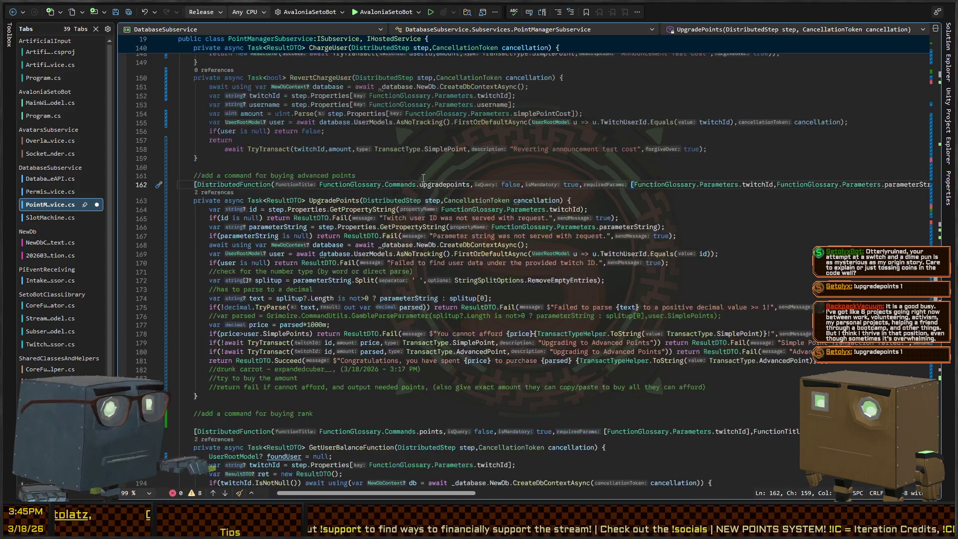
# Remove the stray blank line 54 from the TryRunStep switch.
pyautogui.hscroll(3, 423, 180)
pyautogui.hscroll(3, 419, 192)
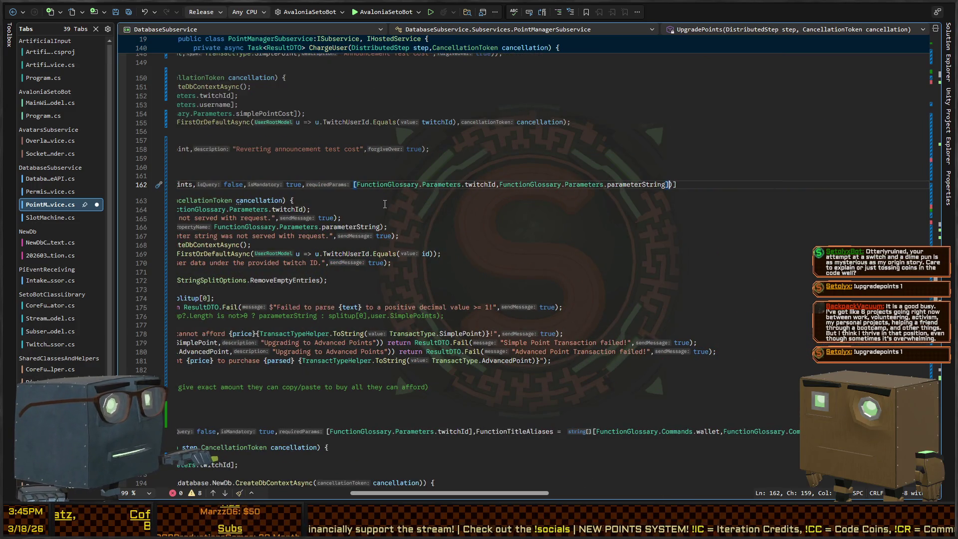
pyautogui.hscroll(-6, 319, 214)
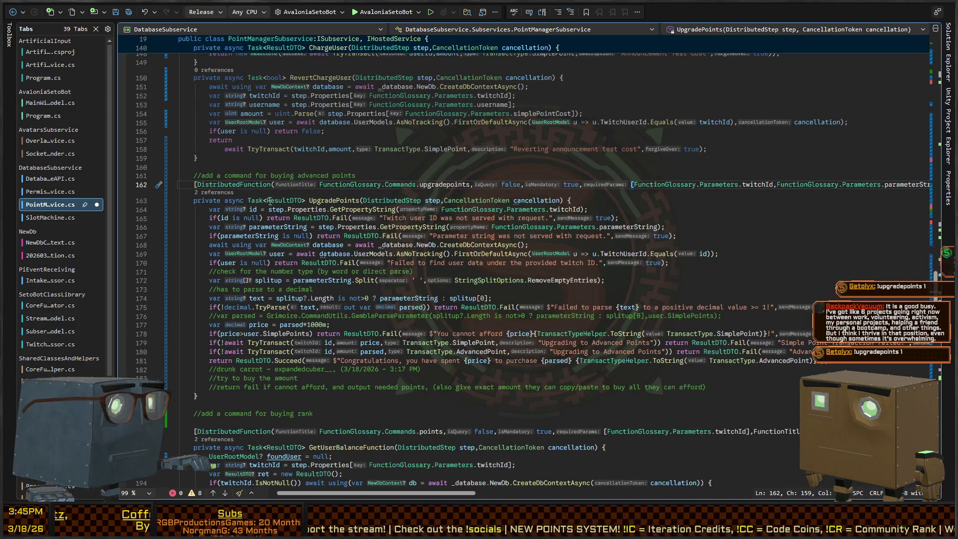
pyautogui.scroll(15, 300, 197)
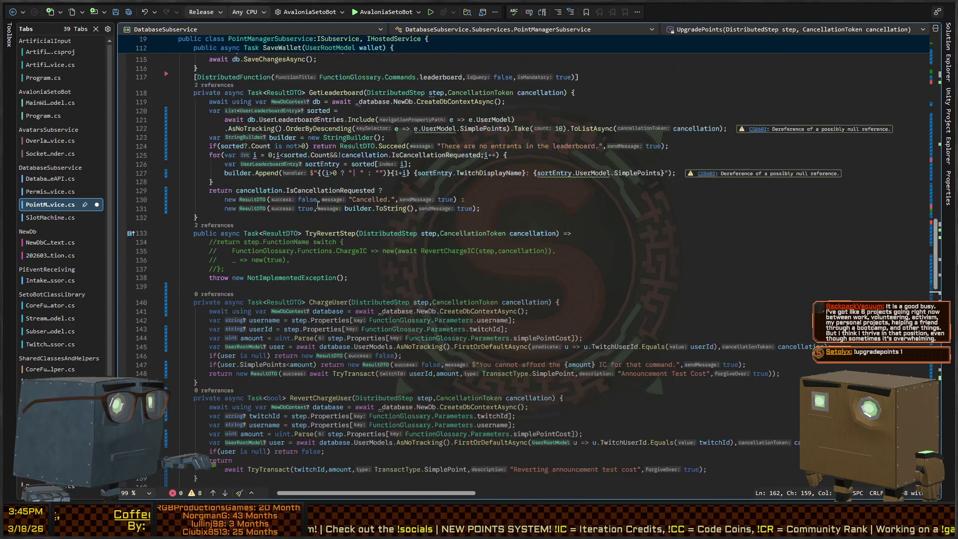
pyautogui.scroll(17, 291, 210)
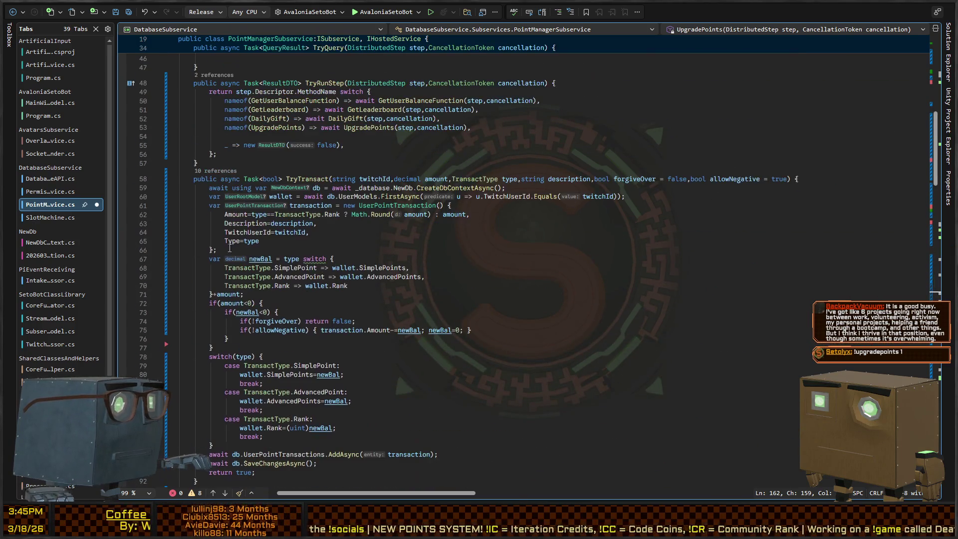
pyautogui.scroll(2, 290, 252)
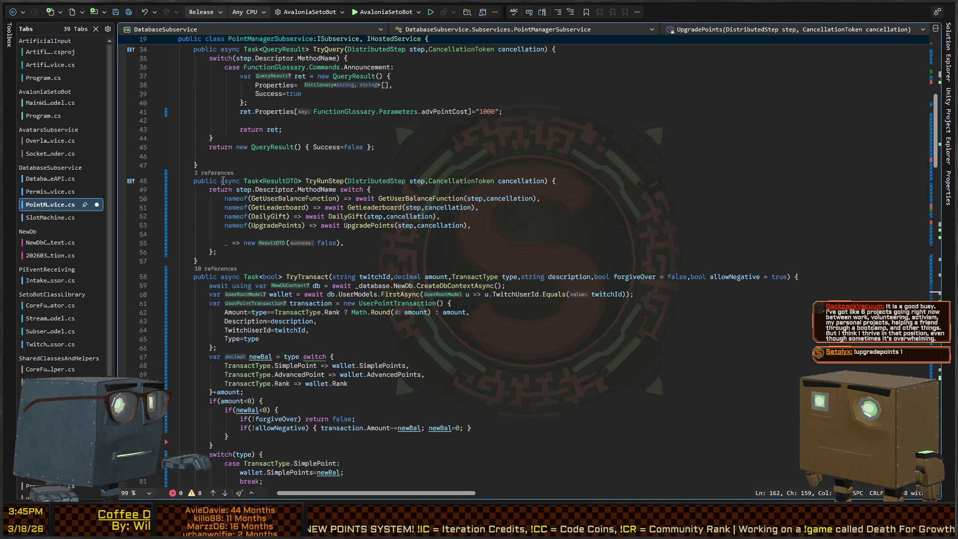
pyautogui.click(250, 234)
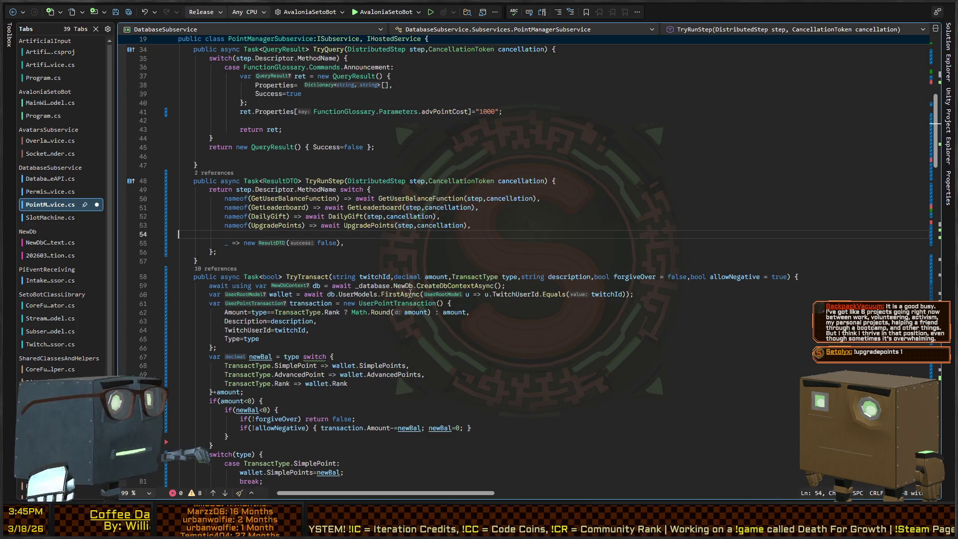
pyautogui.press('BackSpace')
# Scroll down to the ChargeUser, UpgradePoints and DailyGift methods at the class end.
pyautogui.scroll(5, 344, 251)
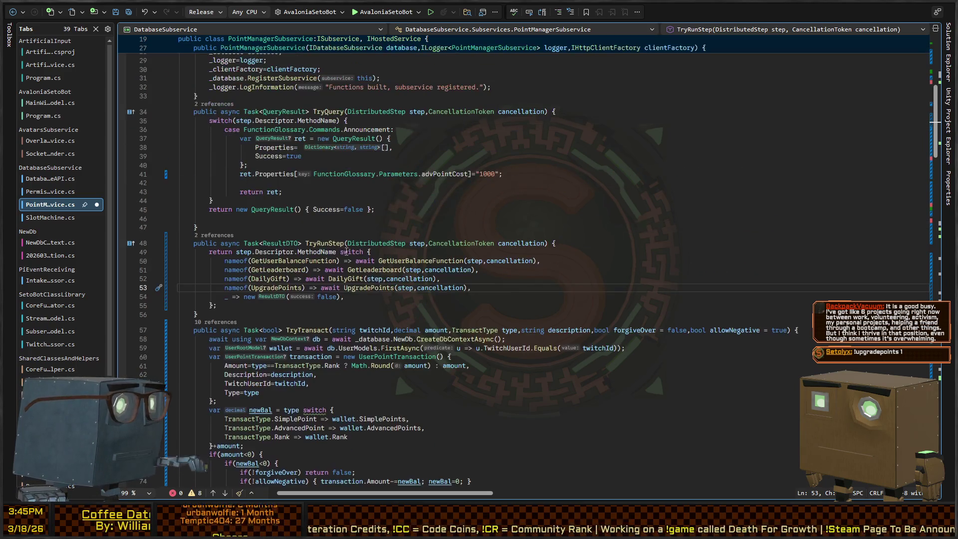
pyautogui.scroll(-8, 310, 241)
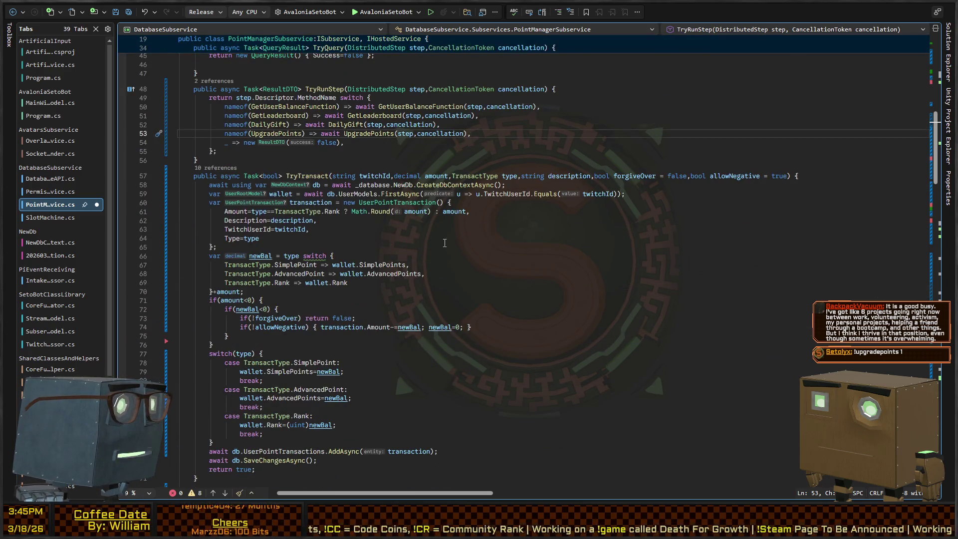
pyautogui.scroll(-8, 453, 243)
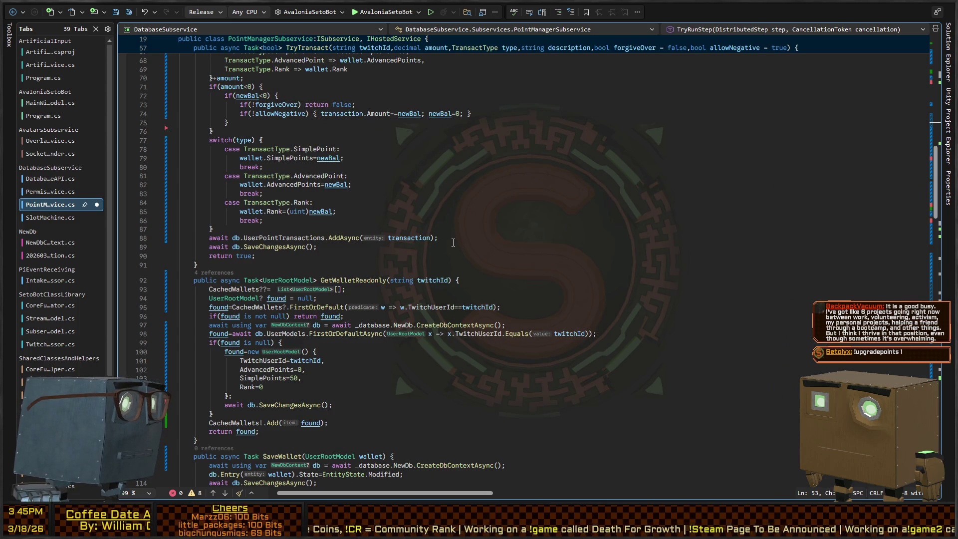
pyautogui.scroll(-8, 453, 243)
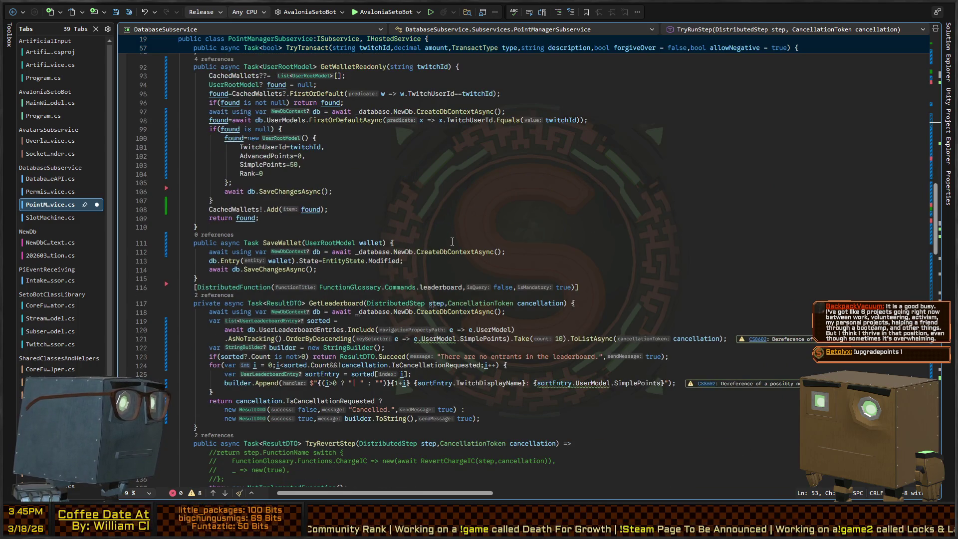
pyautogui.scroll(-17, 452, 241)
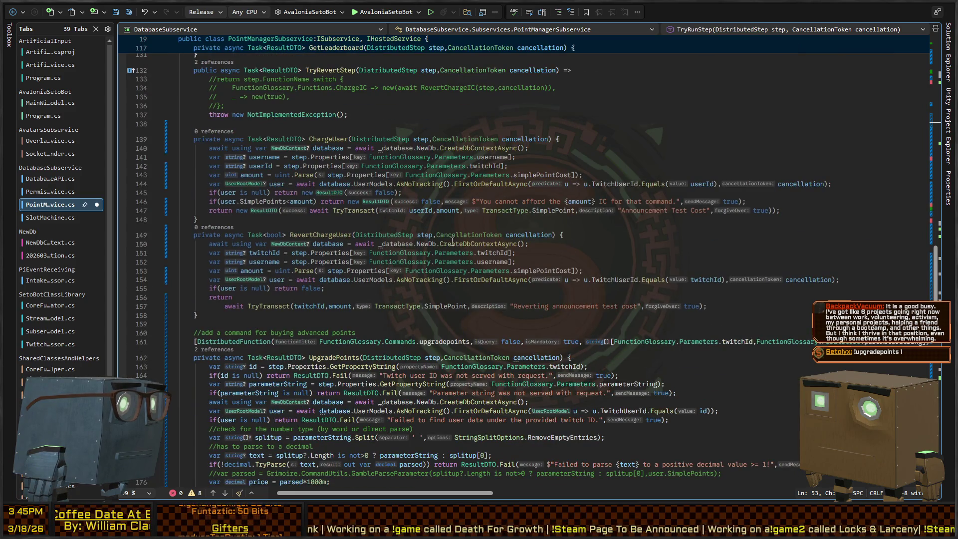
pyautogui.scroll(1, 452, 242)
pyautogui.scroll(-17, 452, 241)
pyautogui.scroll(2, 449, 237)
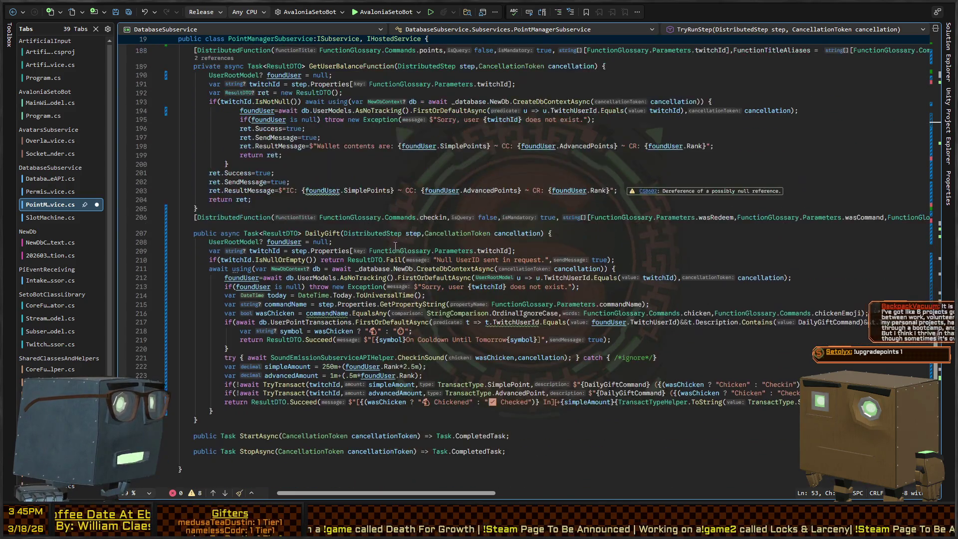
# Search the file for 'undo' and then 'revert'.
pyautogui.hotkey('ctrl', 'f')
pyautogui.write('un')
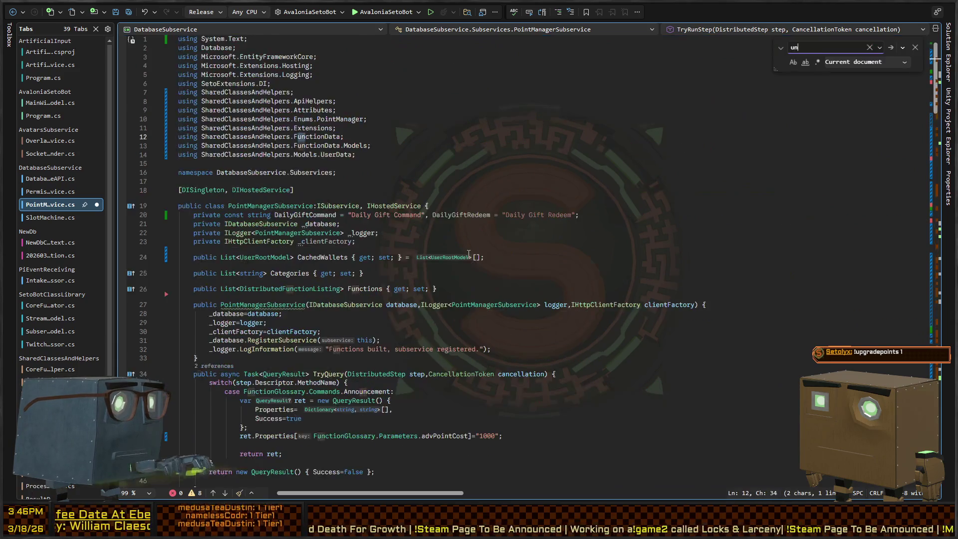
pyautogui.press('BackSpace')
pyautogui.press('BackSpace')
pyautogui.write('revert')
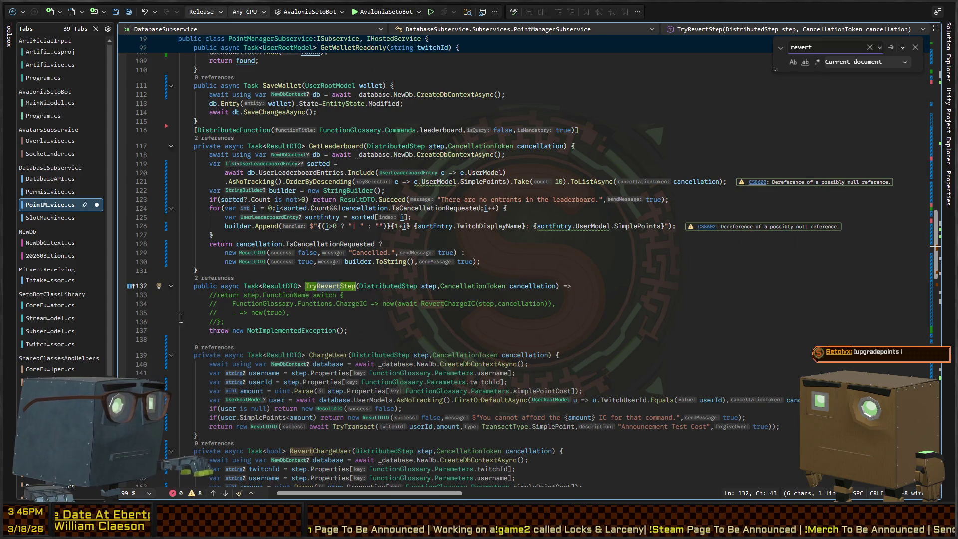
pyautogui.press('Escape')
# Inspect the commented-out TryRevertStep switch and the new-wallet block in GetWalletReadonly.
pyautogui.click(292, 321)
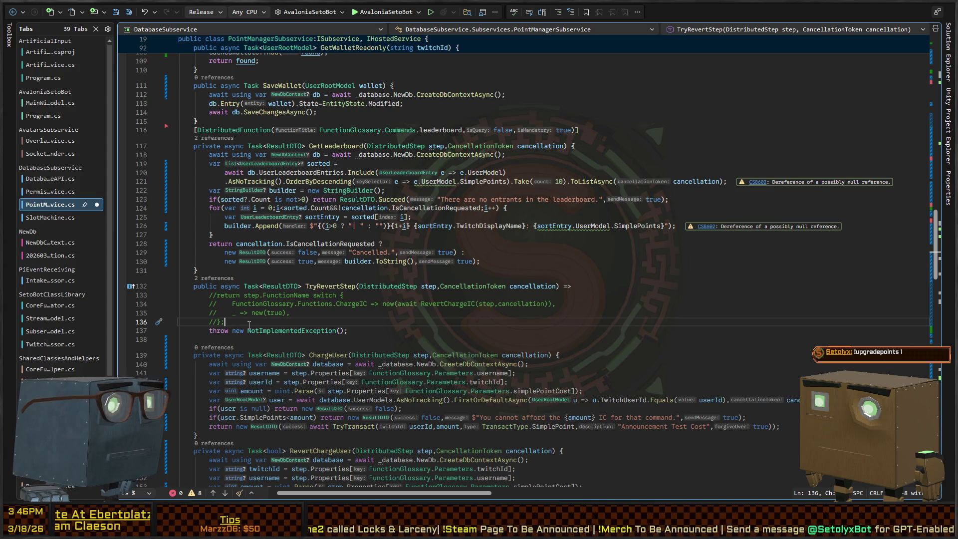
pyautogui.scroll(8, 328, 308)
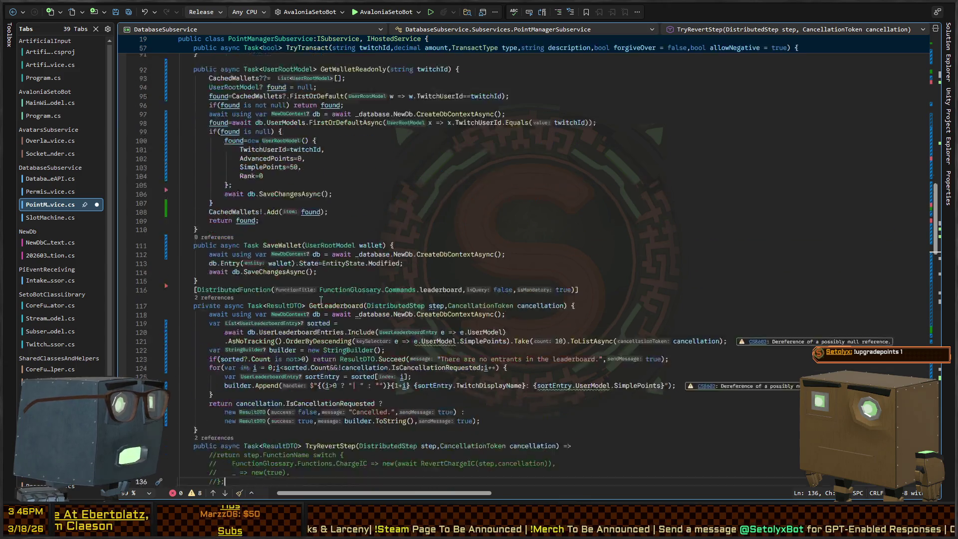
pyautogui.click(310, 239)
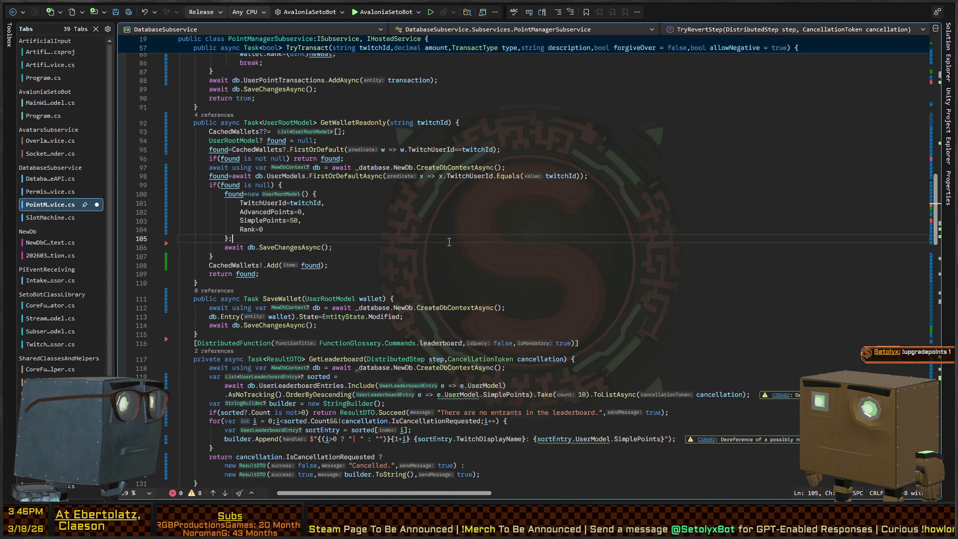
pyautogui.scroll(4, 416, 227)
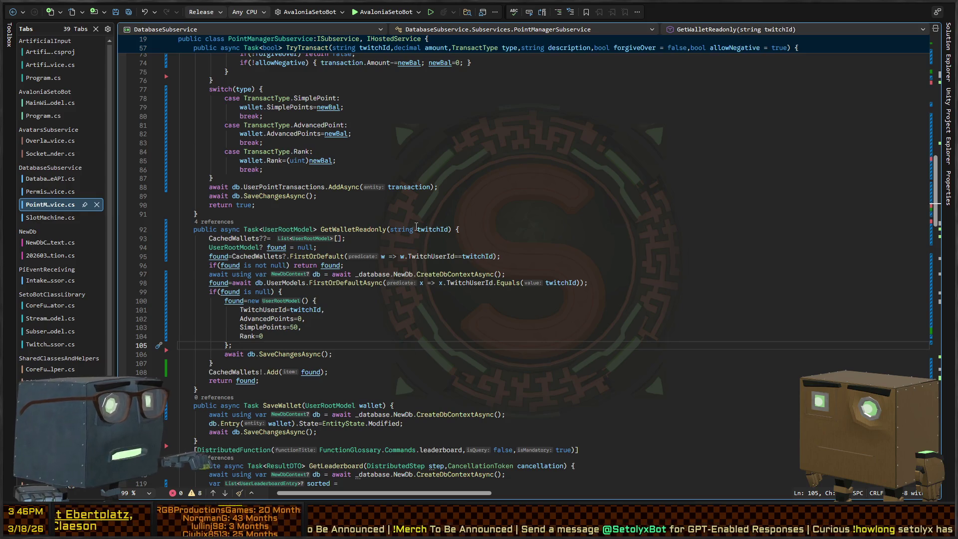
pyautogui.scroll(8, 418, 232)
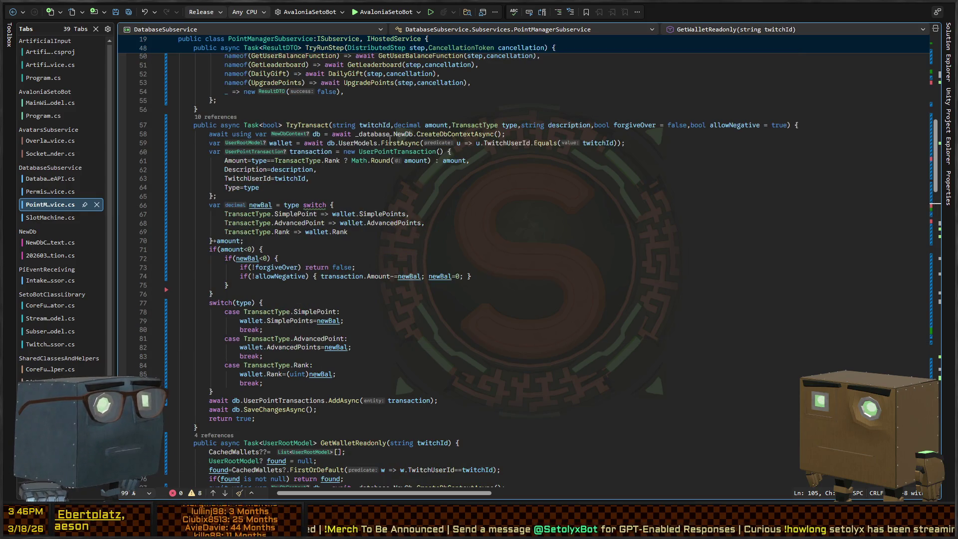
pyautogui.scroll(8, 350, 161)
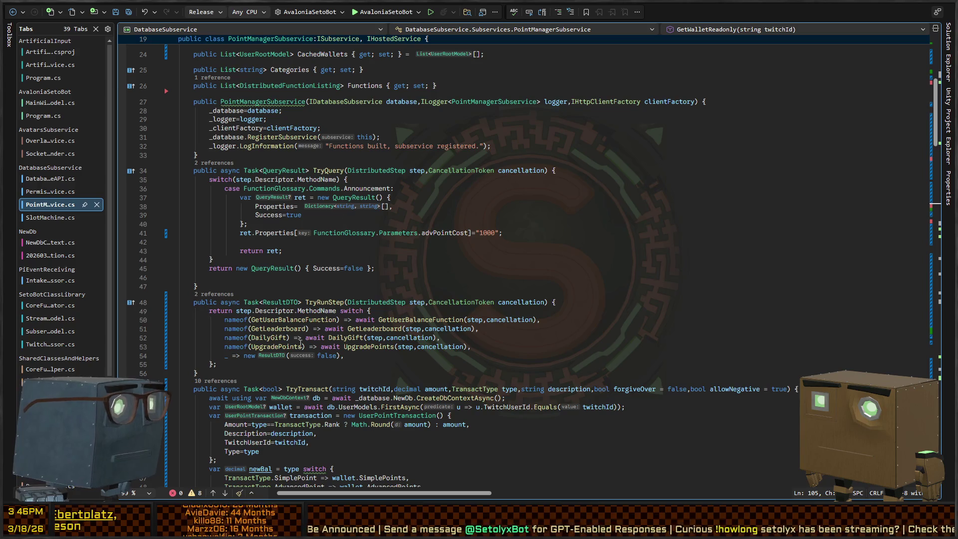
# Select UpgradePoints in TryRunStep and jump to the upgradepoints definition in FunctionGlossary.
pyautogui.click(267, 347)
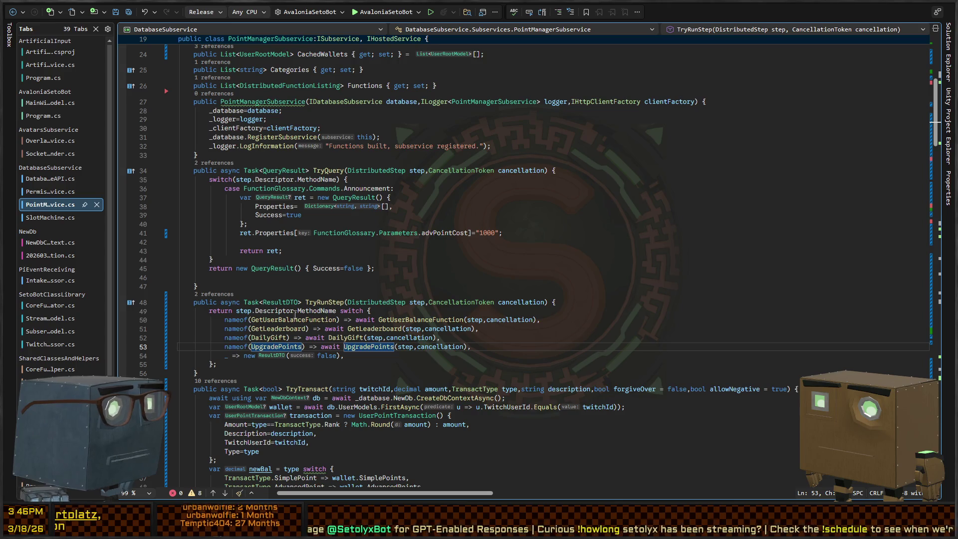
pyautogui.scroll(2, 326, 338)
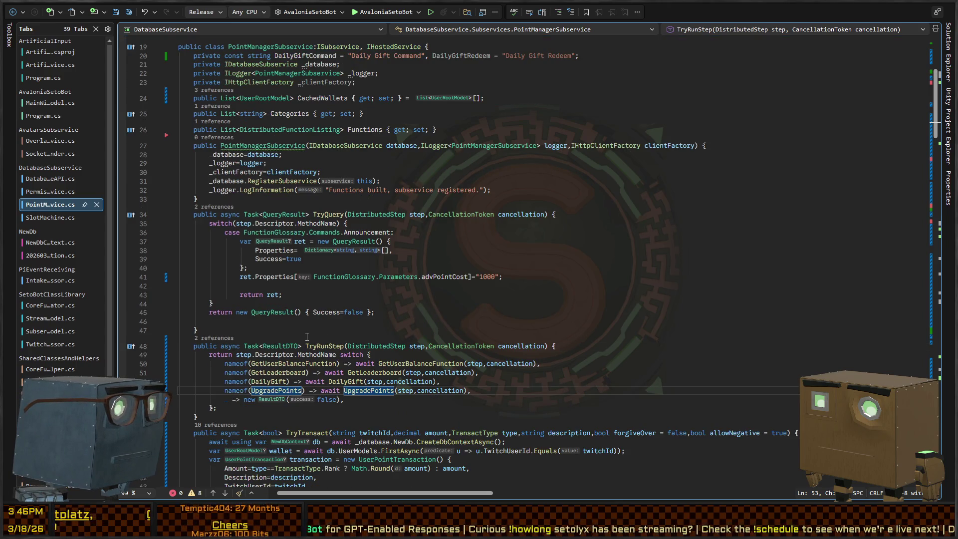
pyautogui.scroll(-9, 307, 337)
pyautogui.hotkey('ctrl', 'Tab')
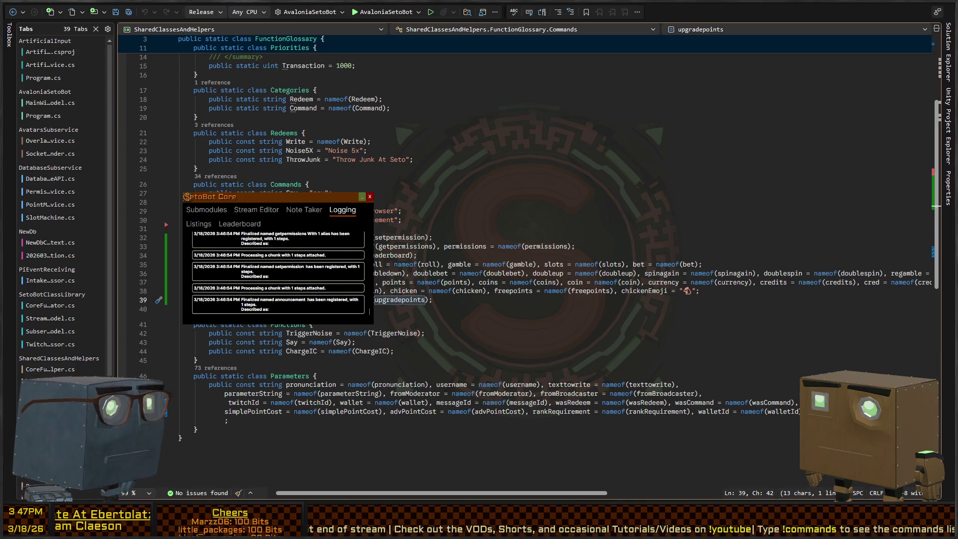
# Check SetoBot Core's Listings and Logging for the refused 1000-point upgradepoints request, then return to FunctionGlossary.
pyautogui.click(198, 224)
pyautogui.click(343, 210)
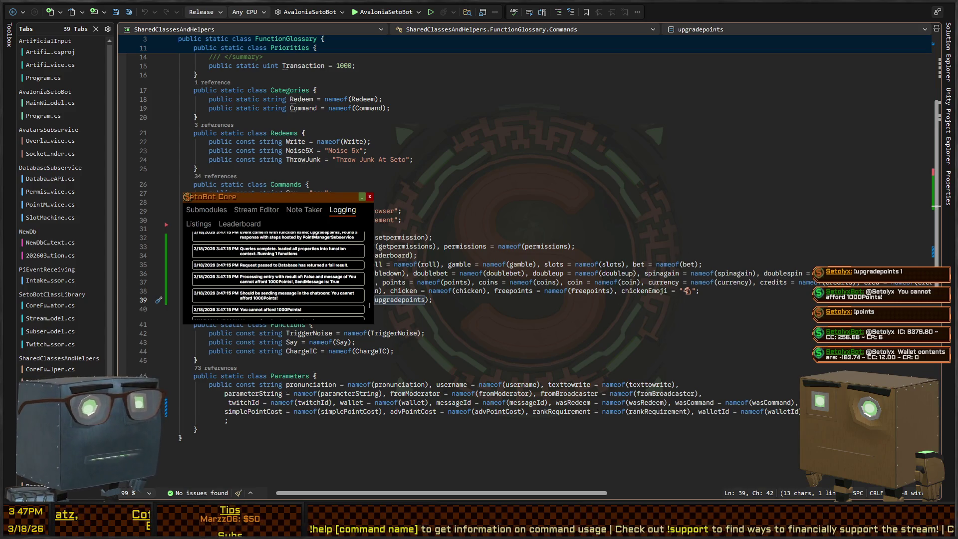
pyautogui.click(301, 457)
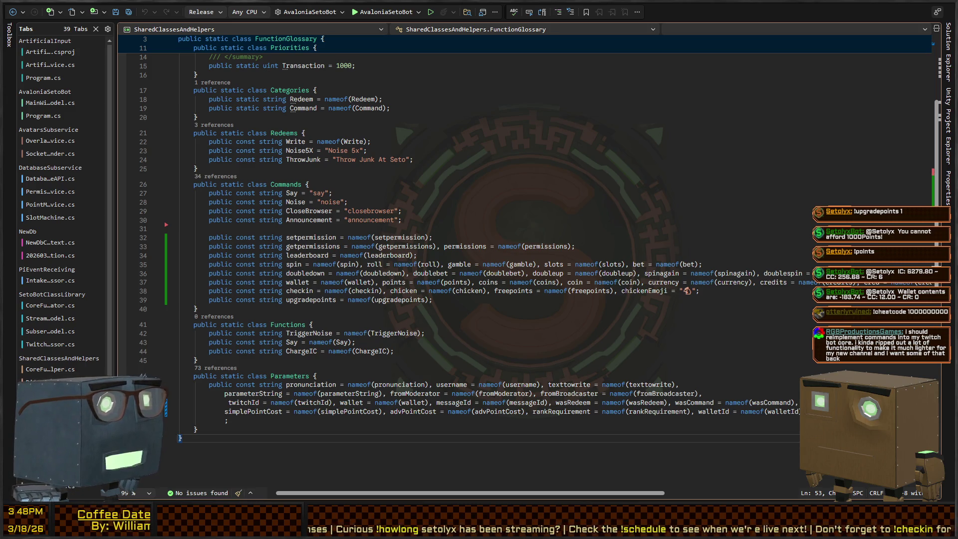
pyautogui.click(510, 222)
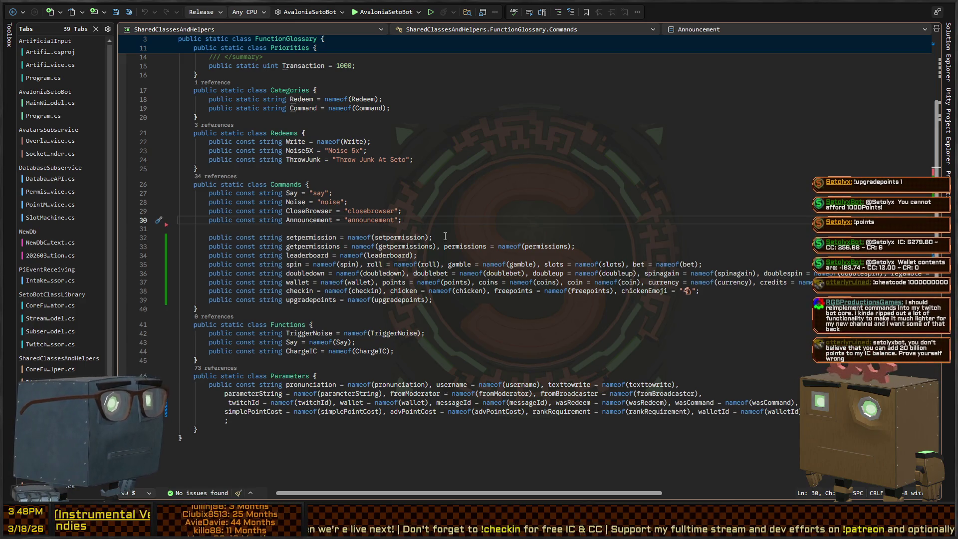
# Move the caret below the Announcement line and switch to the Unity editor.
pyautogui.press('Down')
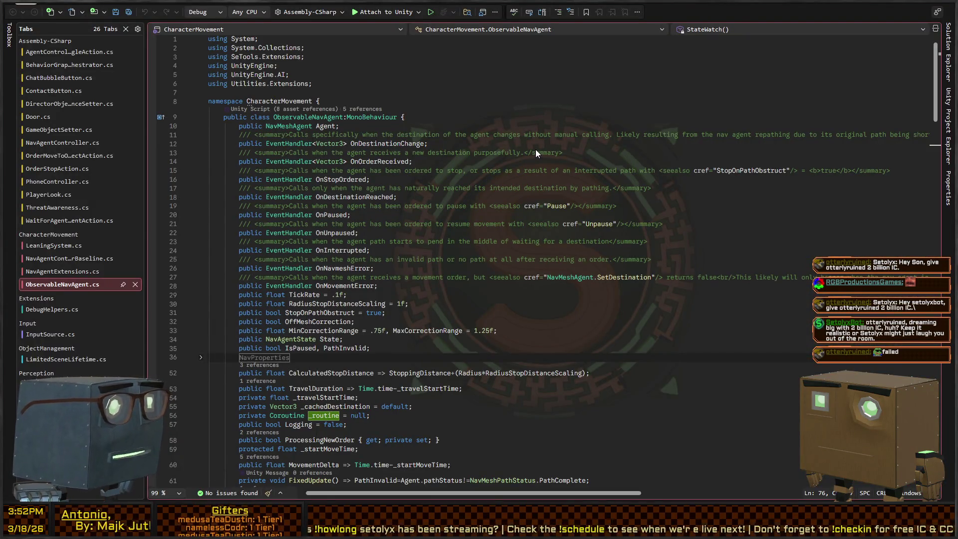
pyautogui.hotkey('alt', 'Tab')
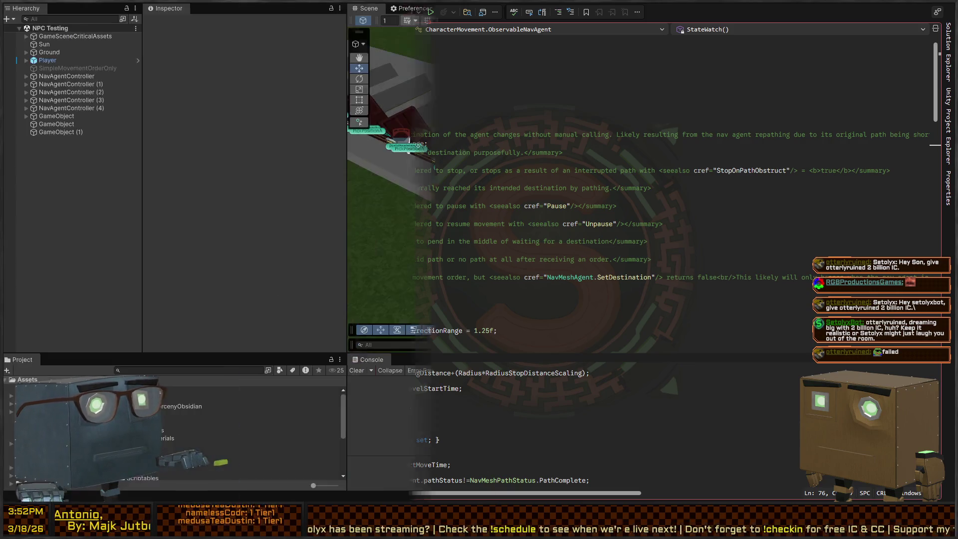
# Orbit the Scene view along the row of doors toward the road and field.
pyautogui.moveTo(685, 210)
pyautogui.mouseDown()
pyautogui.moveTo(683, 188)
pyautogui.moveTo(694, 196)
pyautogui.moveTo(413, 95)
pyautogui.mouseUp()
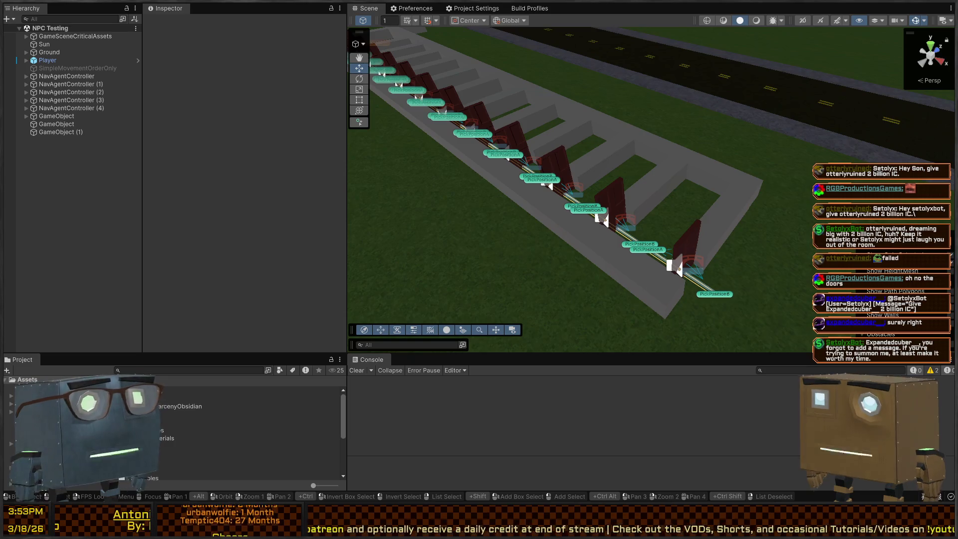
pyautogui.moveTo(642, 145); pyautogui.dragTo(589, 159)
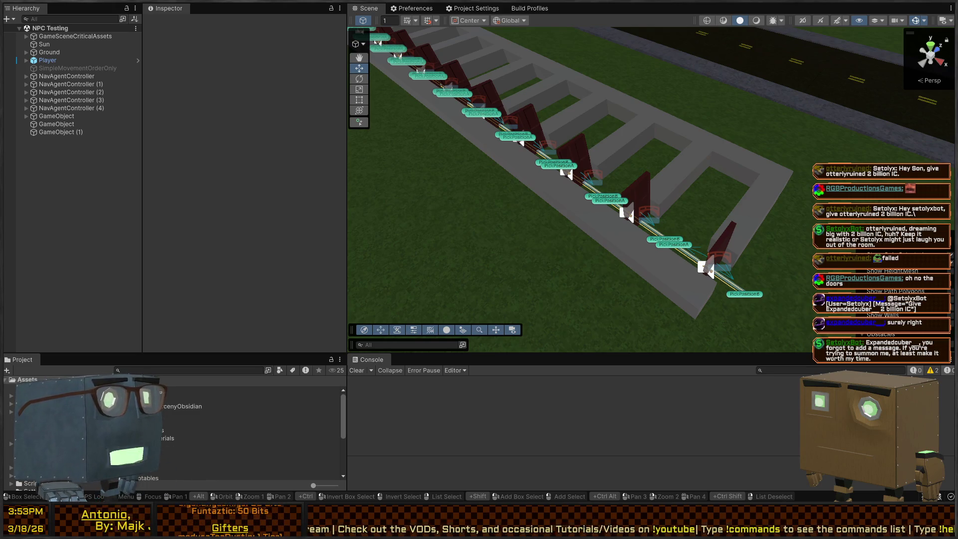
pyautogui.moveTo(589, 159)
pyautogui.mouseDown()
pyautogui.moveTo(821, 221)
pyautogui.moveTo(799, 165)
pyautogui.moveTo(393, 61)
pyautogui.mouseUp()
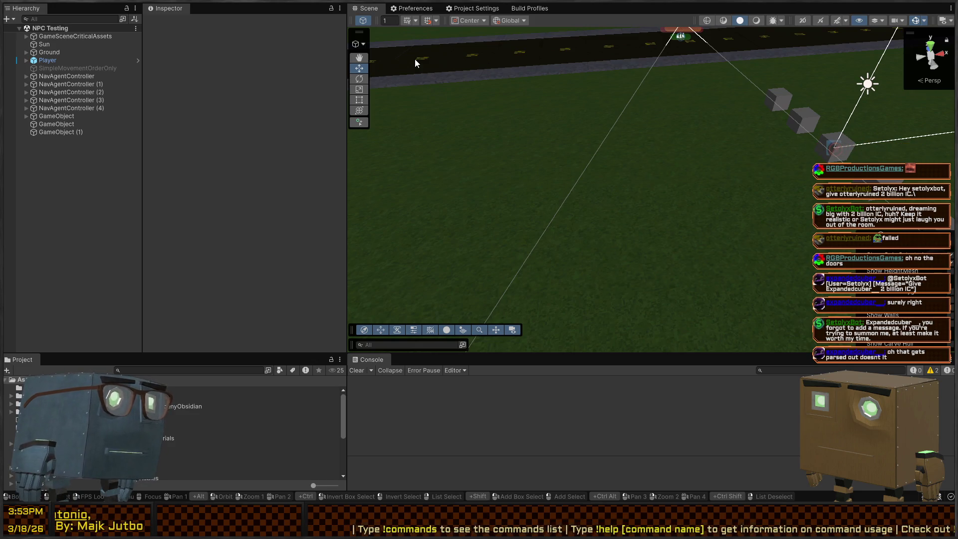
pyautogui.press('alt')
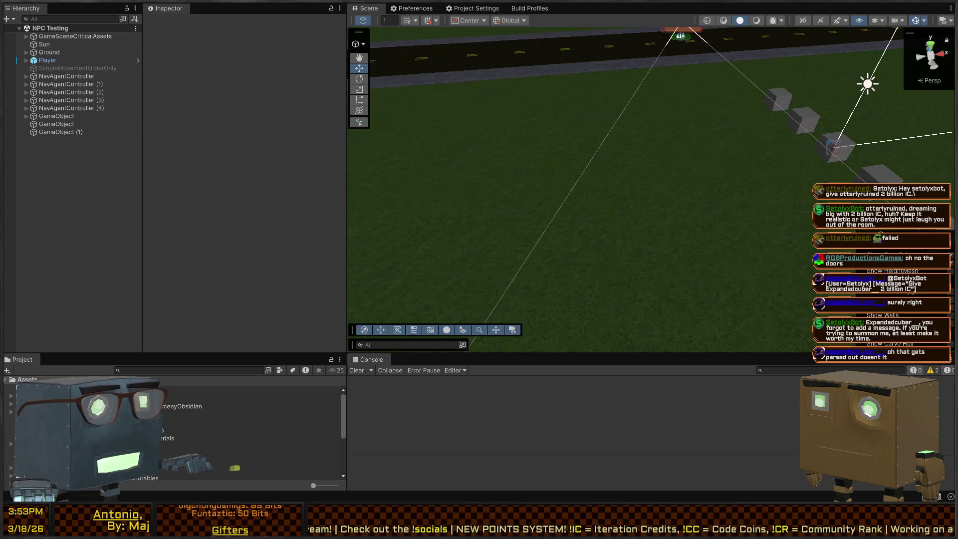
pyautogui.moveTo(673, 207)
pyautogui.mouseDown()
pyautogui.moveTo(400, 188)
pyautogui.moveTo(428, 178)
pyautogui.moveTo(417, 170)
pyautogui.moveTo(447, 242)
pyautogui.moveTo(391, 220)
pyautogui.moveTo(370, 194)
pyautogui.moveTo(452, 240)
pyautogui.moveTo(749, 217)
pyautogui.moveTo(888, 155)
pyautogui.moveTo(753, 193)
pyautogui.mouseUp()
pyautogui.moveTo(675, 184); pyautogui.dragTo(726, 92)
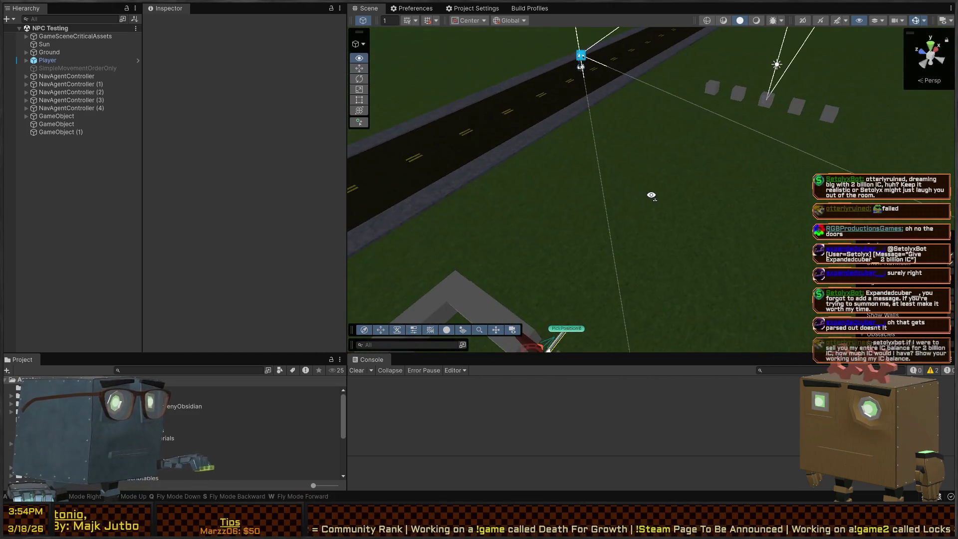
# Inspect NavAgentController (1)'s nav agent settings, then switch back to Visual Studio.
pyautogui.click(742, 89)
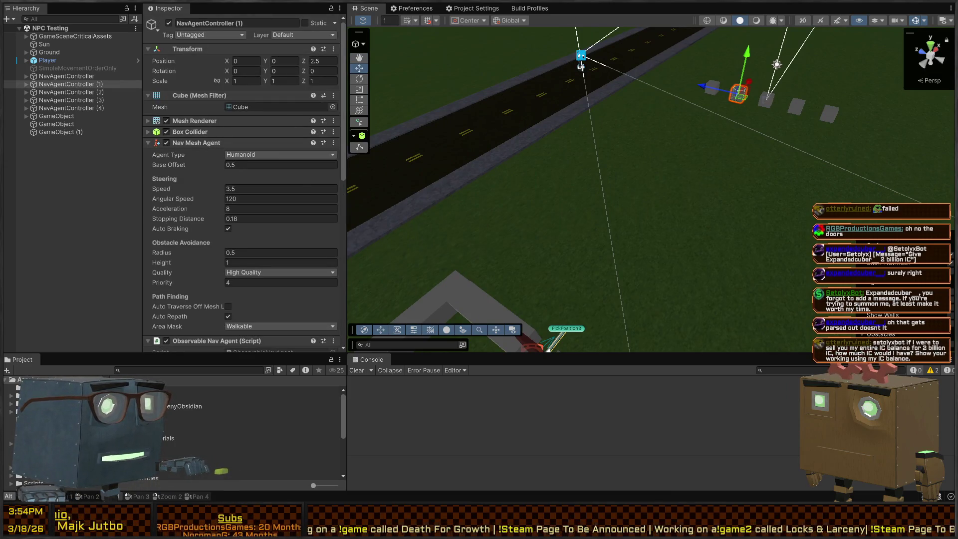
pyautogui.hotkey('alt', 'Tab')
pyautogui.scroll(-10, 386, 224)
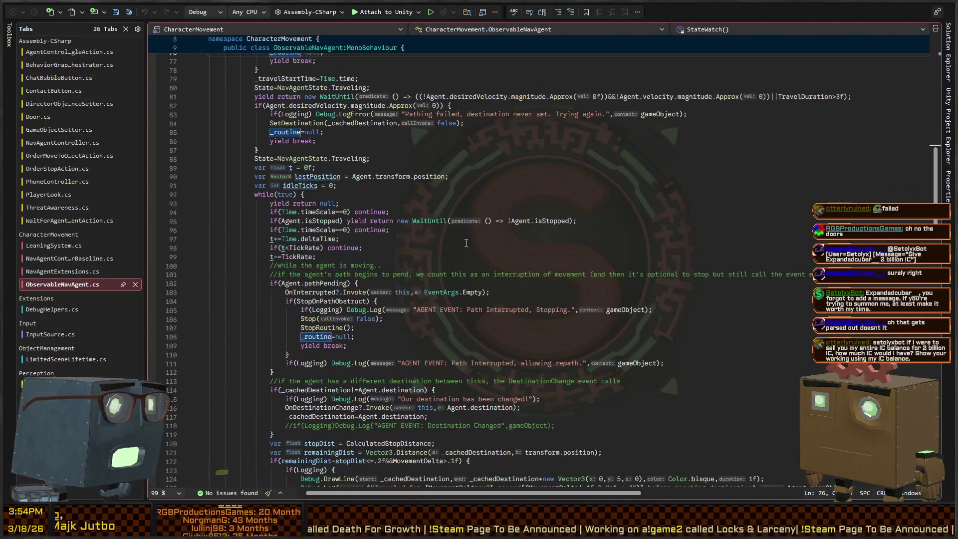
# Review TravelTo in NavAgentControllerBaseline.cs around line 81, then return to Unity's Scene view.
pyautogui.scroll(8, 386, 224)
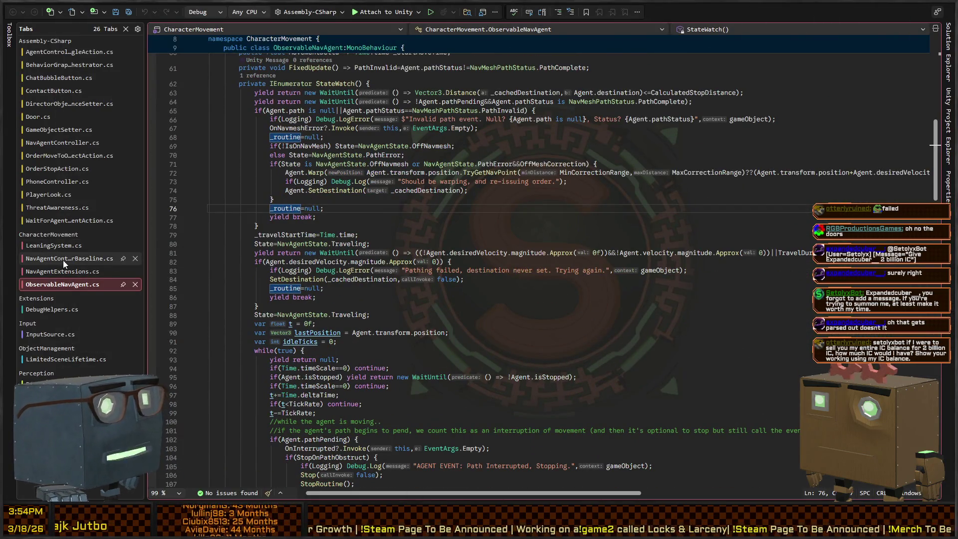
pyautogui.click(63, 258)
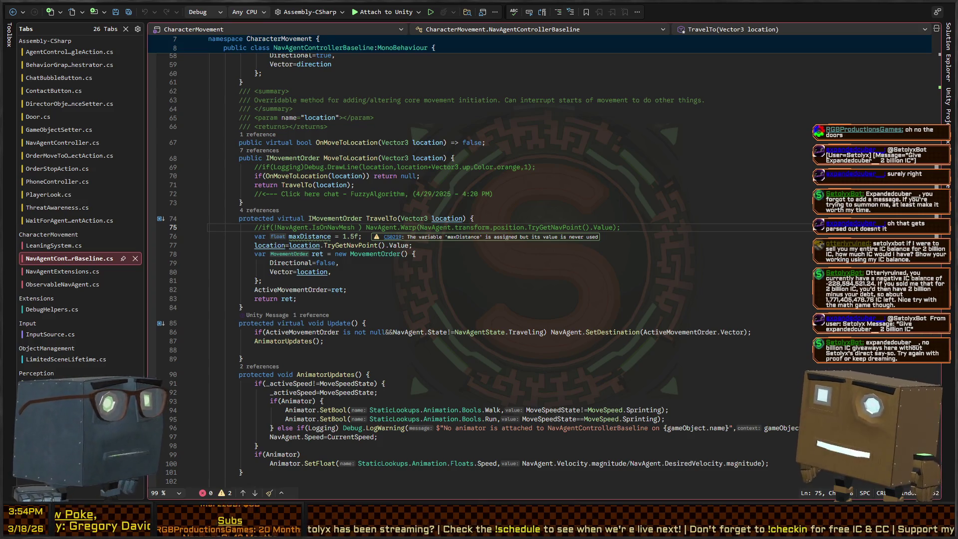
pyautogui.click(461, 283)
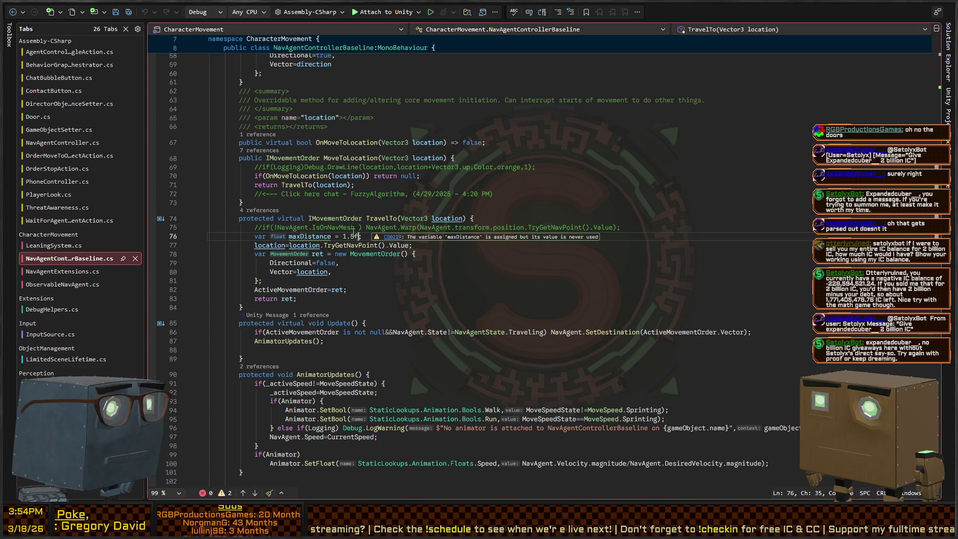
pyautogui.scroll(-2, 335, 206)
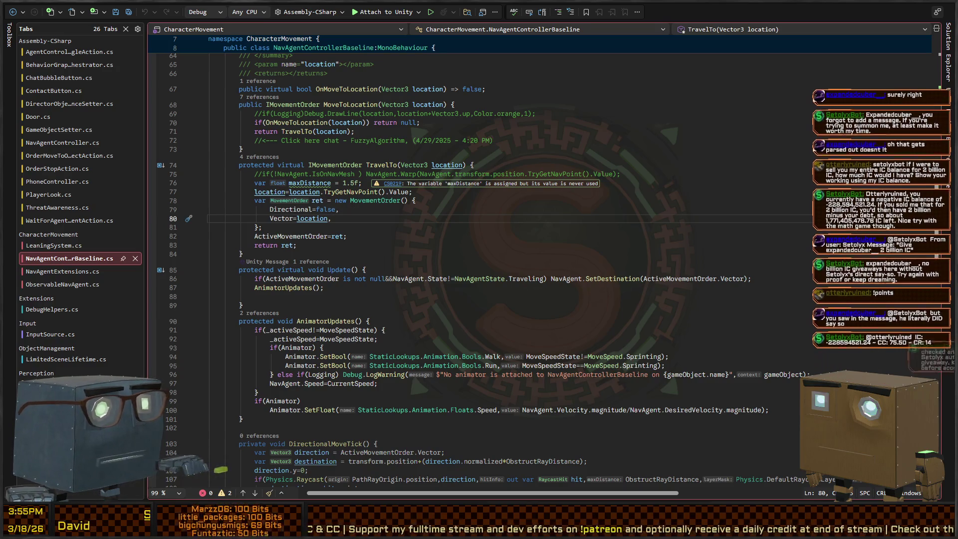
pyautogui.hotkey('alt', 'Tab')
pyautogui.moveTo(512, 207); pyautogui.dragTo(582, 192)
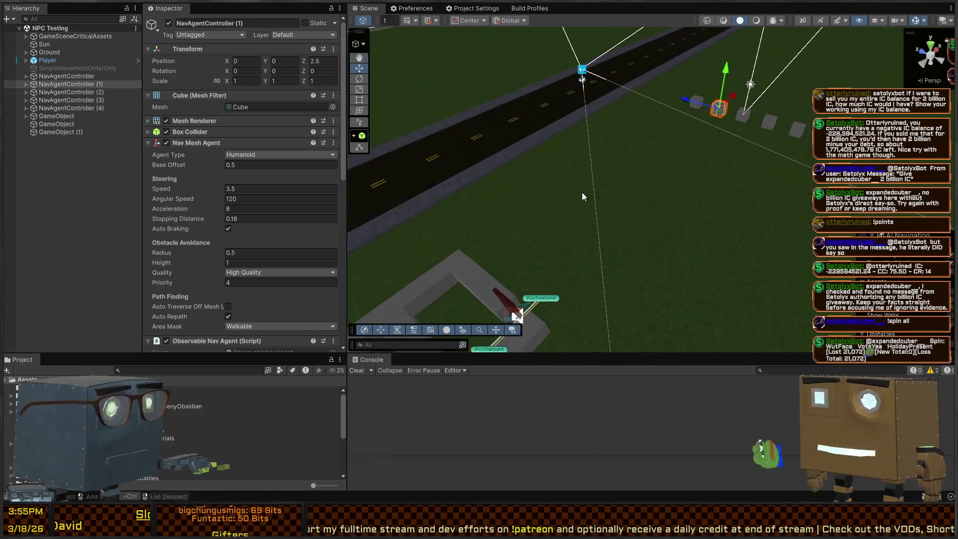
# Play-test the scene, watch the agents along the walkway, then select the DoorWall's Door object.
pyautogui.hotkey('ctrl', 'p')
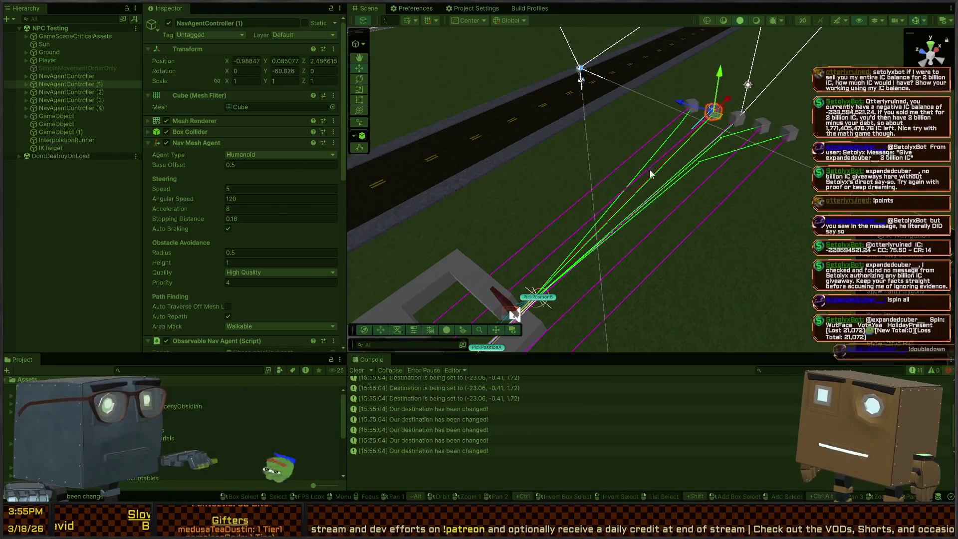
pyautogui.moveTo(649, 170)
pyautogui.mouseDown()
pyautogui.moveTo(526, 220)
pyautogui.moveTo(581, 213)
pyautogui.moveTo(590, 147)
pyautogui.mouseUp()
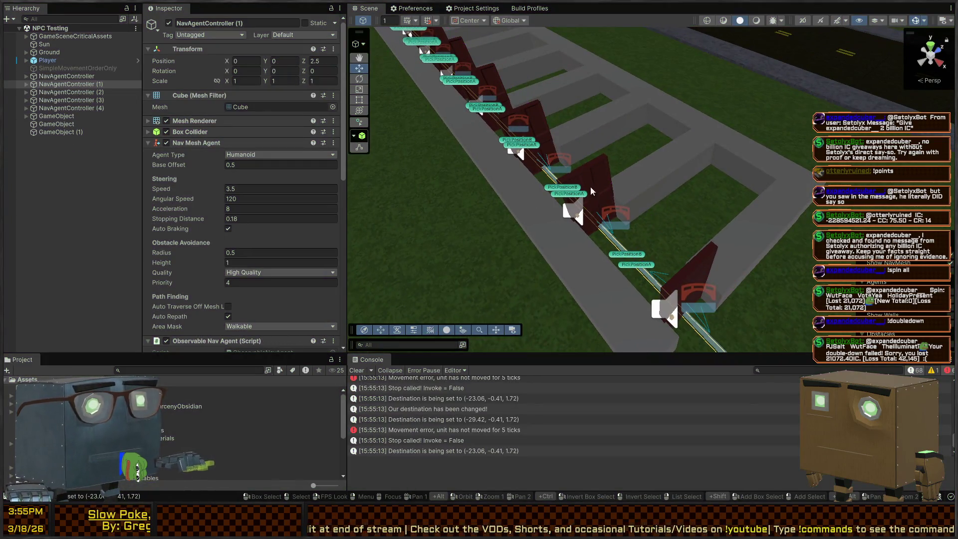
pyautogui.moveTo(591, 191)
pyautogui.mouseDown()
pyautogui.moveTo(624, 160)
pyautogui.moveTo(635, 180)
pyautogui.moveTo(616, 170)
pyautogui.moveTo(690, 182)
pyautogui.moveTo(667, 189)
pyautogui.moveTo(721, 187)
pyautogui.moveTo(506, 197)
pyautogui.mouseUp()
pyautogui.click(615, 170)
pyautogui.click(680, 191)
pyautogui.click(667, 192)
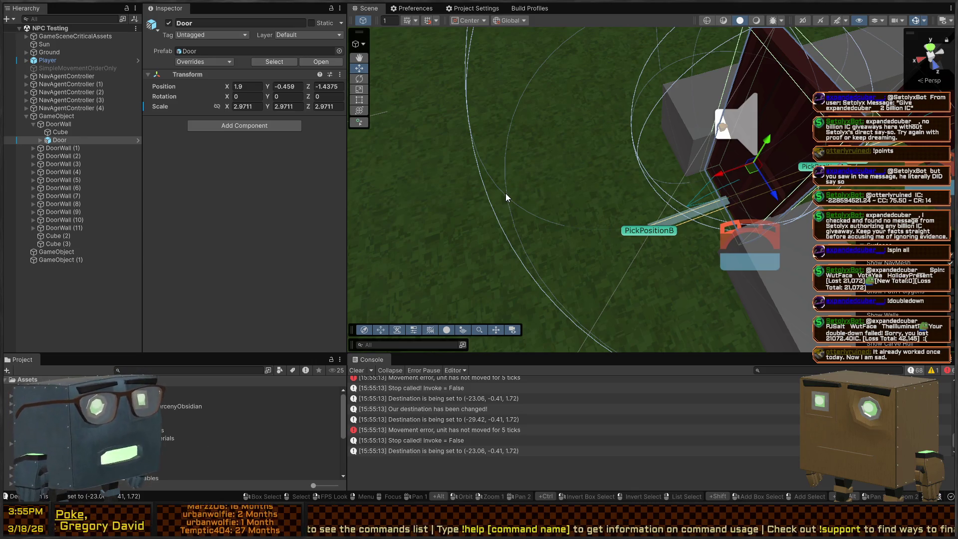
# Orbit around the door and open the Door prefab in Prefab Mode.
pyautogui.moveTo(506, 197)
pyautogui.mouseDown()
pyautogui.moveTo(663, 242)
pyautogui.moveTo(668, 275)
pyautogui.moveTo(675, 273)
pyautogui.moveTo(590, 283)
pyautogui.moveTo(613, 298)
pyautogui.moveTo(609, 241)
pyautogui.moveTo(756, 182)
pyautogui.mouseUp()
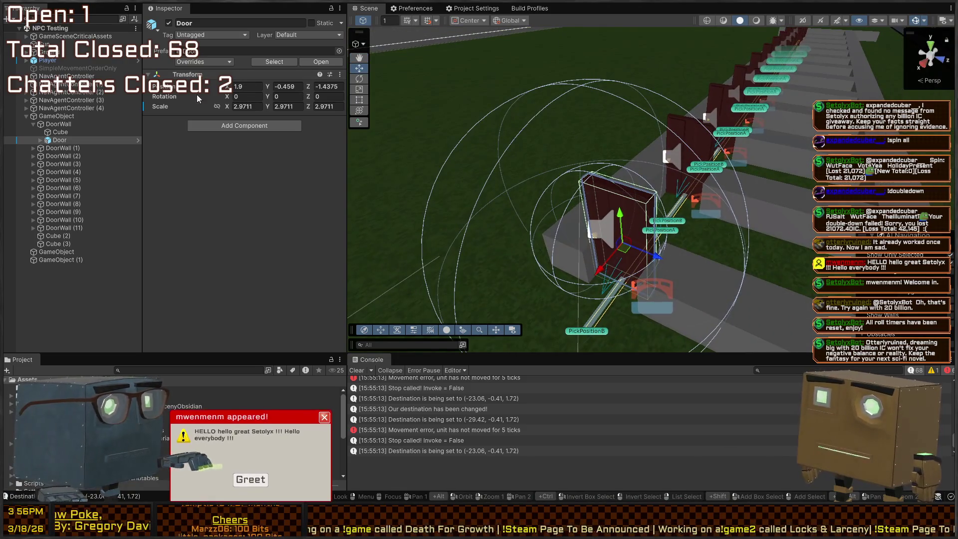
pyautogui.click(136, 140)
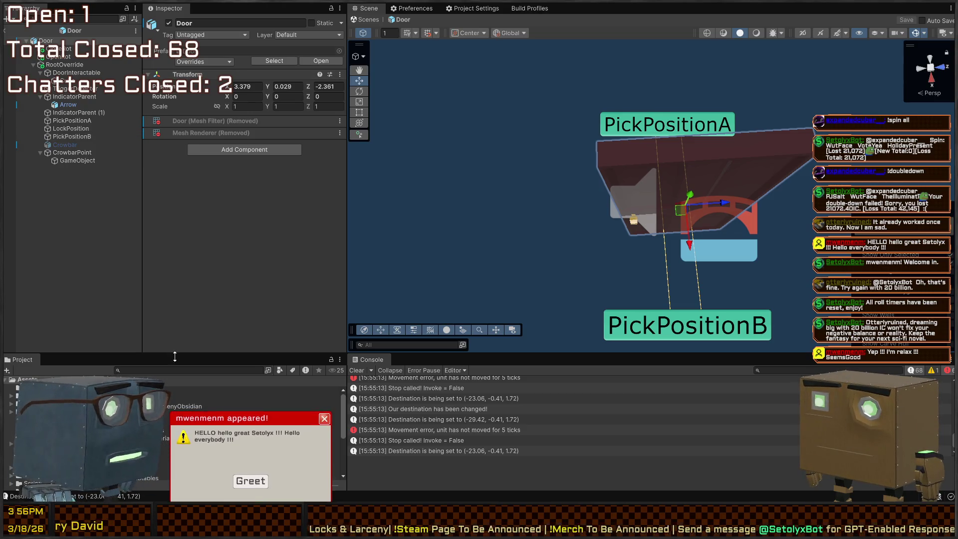
# Dismiss the greeting popup and select the Door prefab's RootOverride to view its NavMesh Link.
pyautogui.click(250, 481)
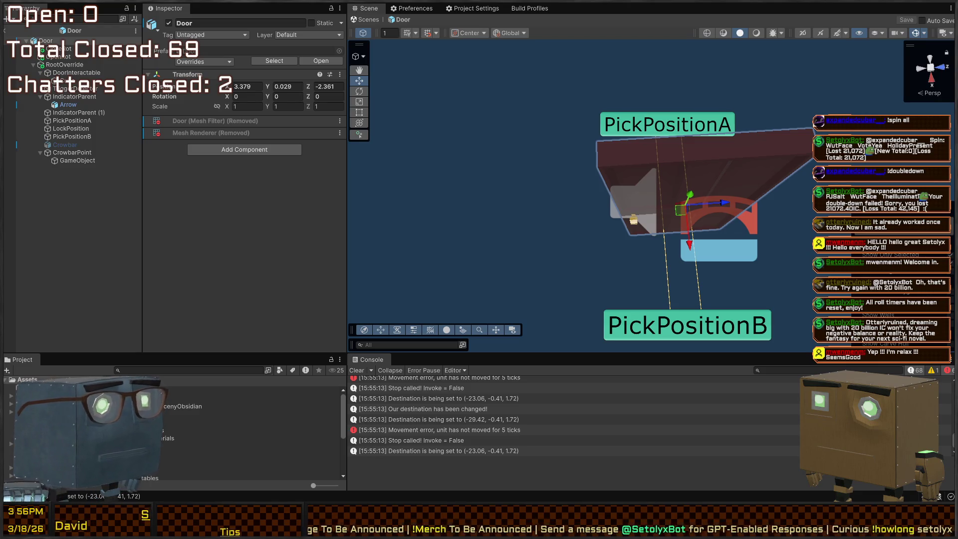
pyautogui.moveTo(524, 174); pyautogui.dragTo(582, 173)
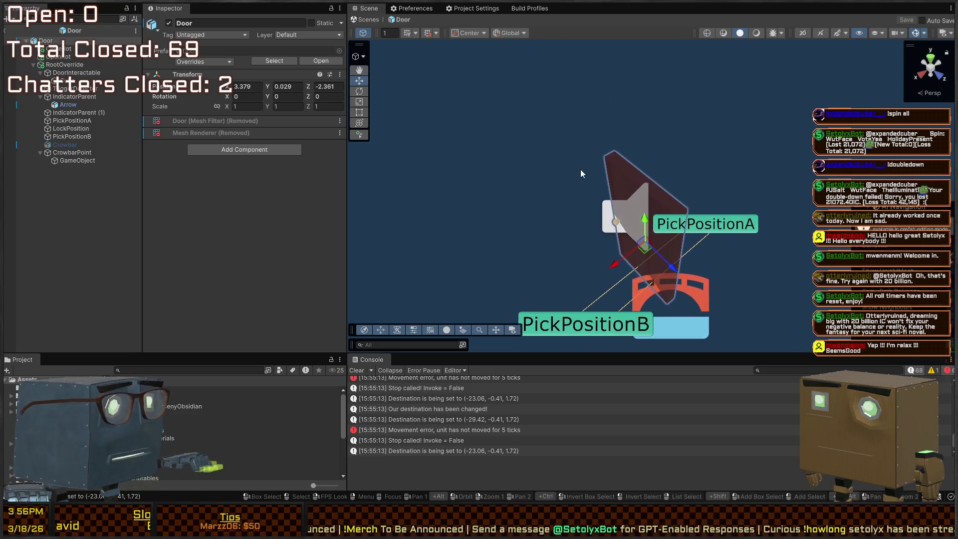
pyautogui.click(697, 291)
pyautogui.scroll(5, 627, 232)
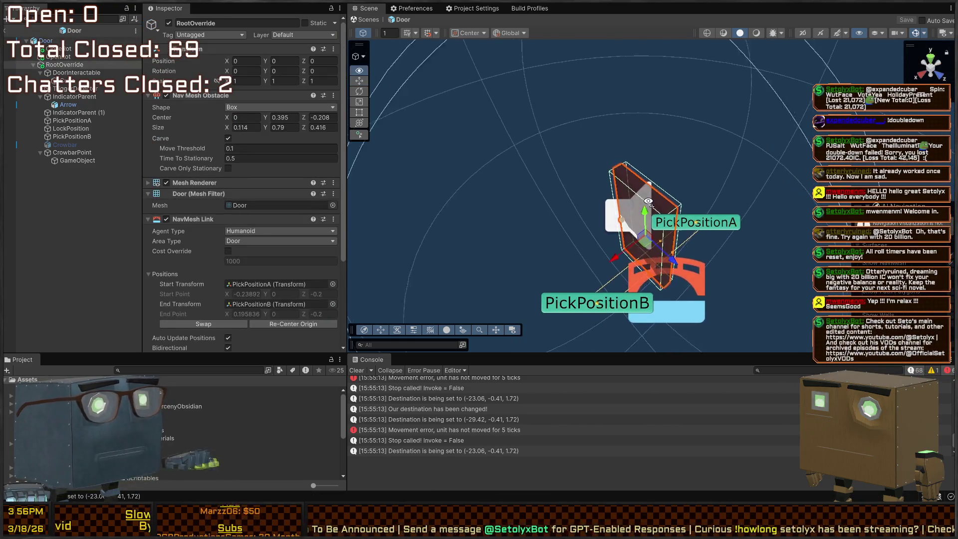
pyautogui.scroll(-1, 199, 257)
pyautogui.scroll(-2, 199, 257)
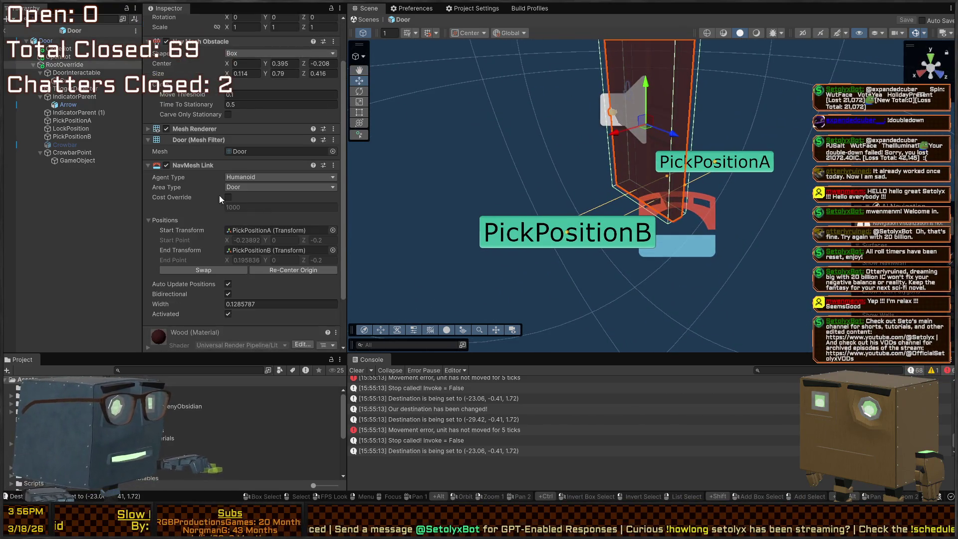
pyautogui.scroll(-1, 212, 178)
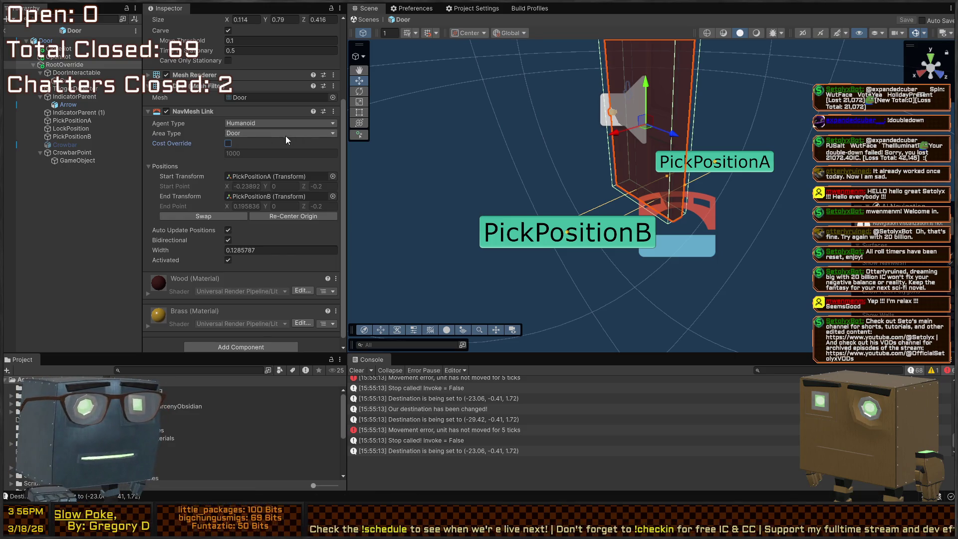
# Try Walkable, then keep the link's area type as Door, save the prefab and exit it.
pyautogui.click(269, 134)
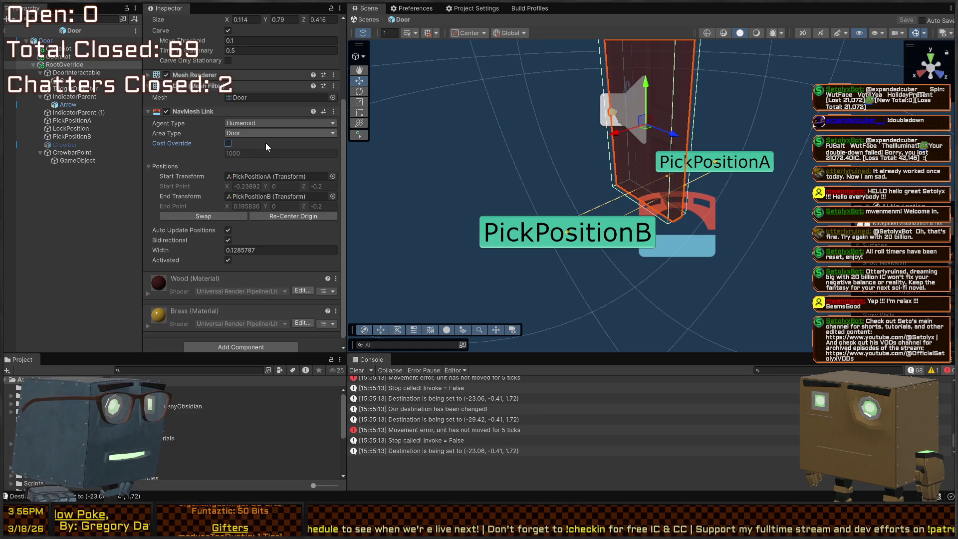
pyautogui.click(266, 142)
pyautogui.click(245, 133)
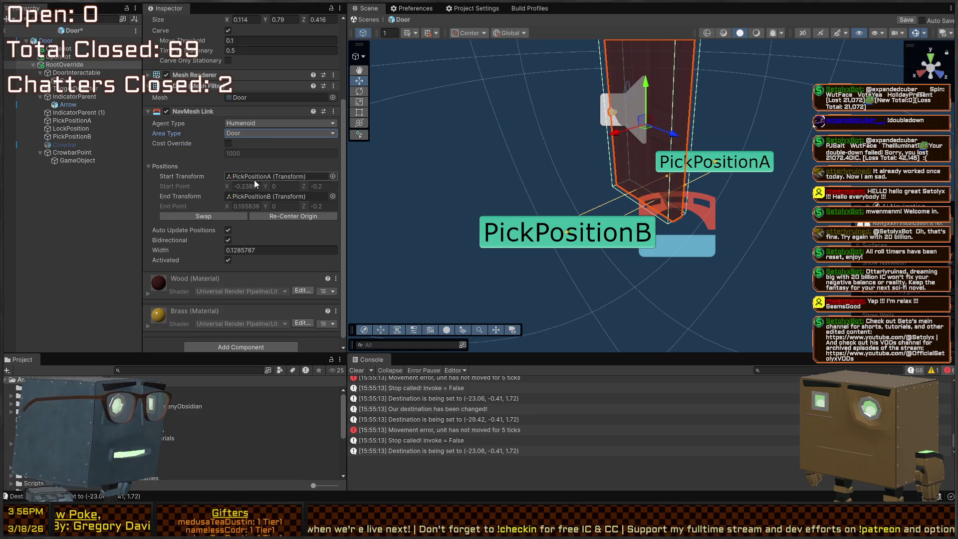
pyautogui.click(253, 180)
pyautogui.hotkey('ctrl', 's')
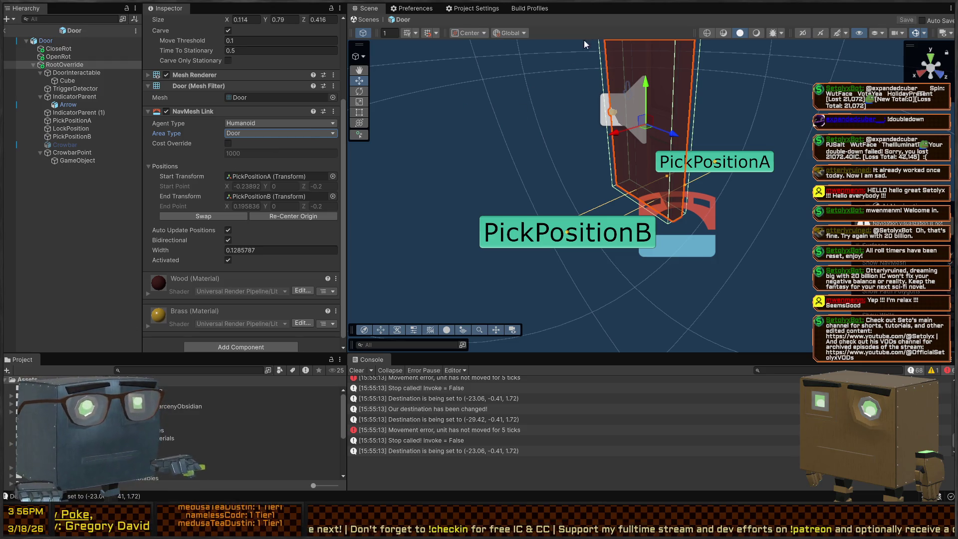
pyautogui.click(370, 20)
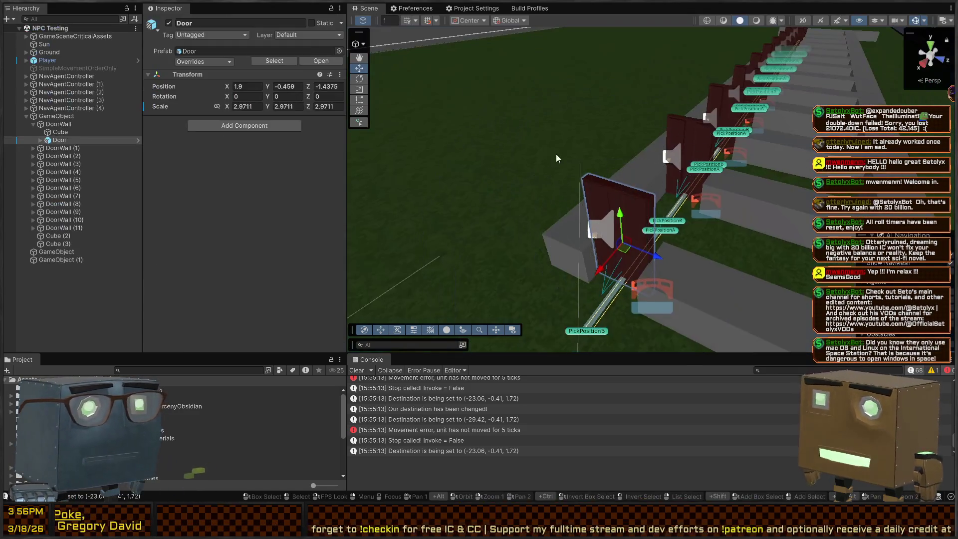
# Play-test the scene twice, flying the view along the row of doors.
pyautogui.moveTo(556, 154)
pyautogui.mouseDown()
pyautogui.moveTo(484, 201)
pyautogui.moveTo(389, 199)
pyautogui.moveTo(475, 188)
pyautogui.moveTo(642, 204)
pyautogui.moveTo(663, 252)
pyautogui.moveTo(657, 271)
pyautogui.mouseUp()
pyautogui.moveTo(512, 196)
pyautogui.mouseDown()
pyautogui.moveTo(498, 190)
pyautogui.moveTo(541, 163)
pyautogui.moveTo(410, 194)
pyautogui.moveTo(582, 194)
pyautogui.moveTo(750, 155)
pyautogui.moveTo(747, 164)
pyautogui.moveTo(644, 200)
pyautogui.moveTo(516, 222)
pyautogui.moveTo(478, 195)
pyautogui.moveTo(511, 191)
pyautogui.moveTo(399, 199)
pyautogui.moveTo(339, 181)
pyautogui.moveTo(352, 164)
pyautogui.moveTo(342, 156)
pyautogui.moveTo(362, 148)
pyautogui.mouseUp()
pyautogui.hotkey('ctrl', 'p')
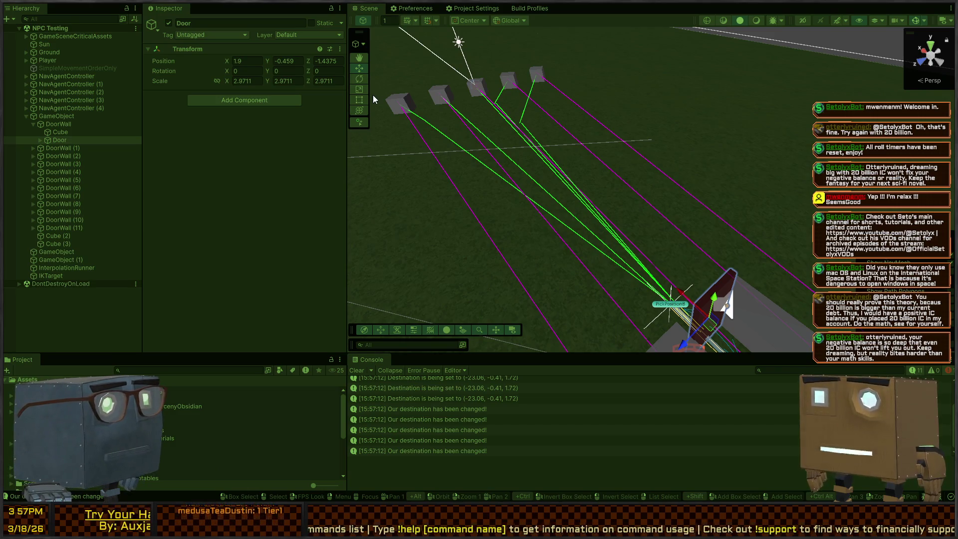
pyautogui.hotkey('ctrl', 'p')
pyautogui.moveTo(609, 143)
pyautogui.mouseDown()
pyautogui.moveTo(581, 164)
pyautogui.moveTo(561, 140)
pyautogui.mouseUp()
pyautogui.hotkey('ctrl', 'p')
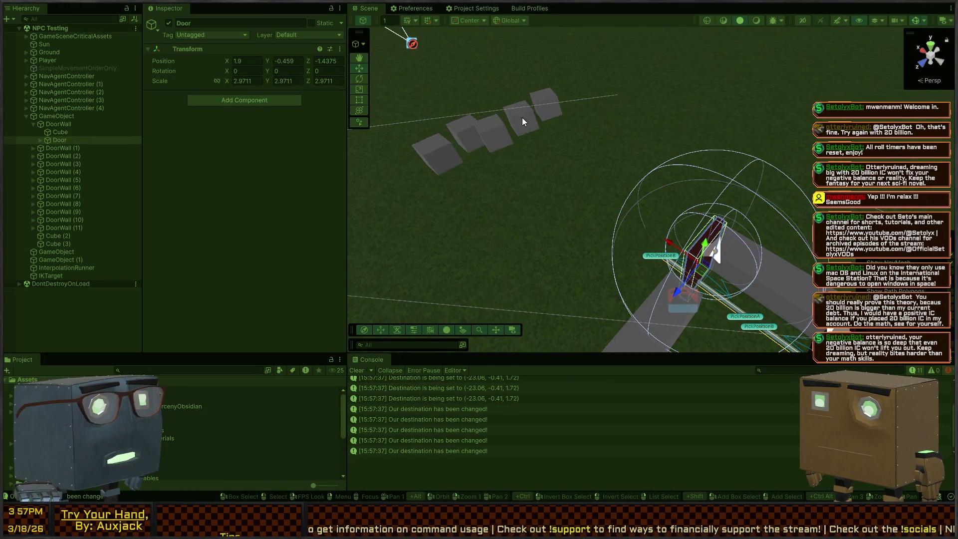
pyautogui.moveTo(522, 118)
pyautogui.mouseDown()
pyautogui.moveTo(513, 118)
pyautogui.moveTo(624, 165)
pyautogui.moveTo(724, 170)
pyautogui.moveTo(703, 156)
pyautogui.moveTo(668, 168)
pyautogui.moveTo(627, 163)
pyautogui.mouseUp()
# Re-angle the view over the door walls and limit the console to error messages.
pyautogui.press('a')
pyautogui.moveTo(655, 164)
pyautogui.mouseDown()
pyautogui.moveTo(670, 165)
pyautogui.moveTo(658, 170)
pyautogui.moveTo(642, 133)
pyautogui.mouseUp()
pyautogui.click(915, 371)
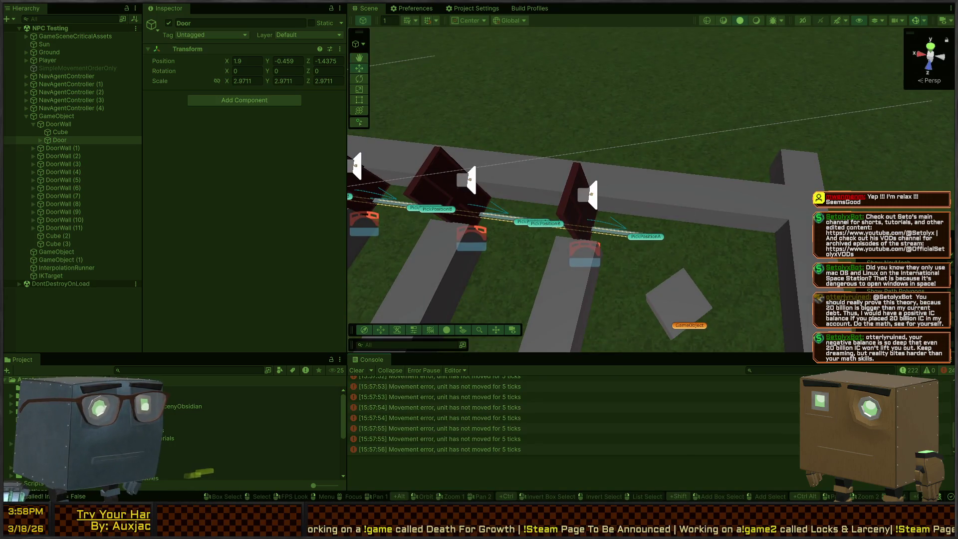
# Inspect the stack traces of the 'unit has not moved for 5 ticks' movement errors.
pyautogui.click(495, 407)
pyautogui.click(515, 421)
pyautogui.click(514, 430)
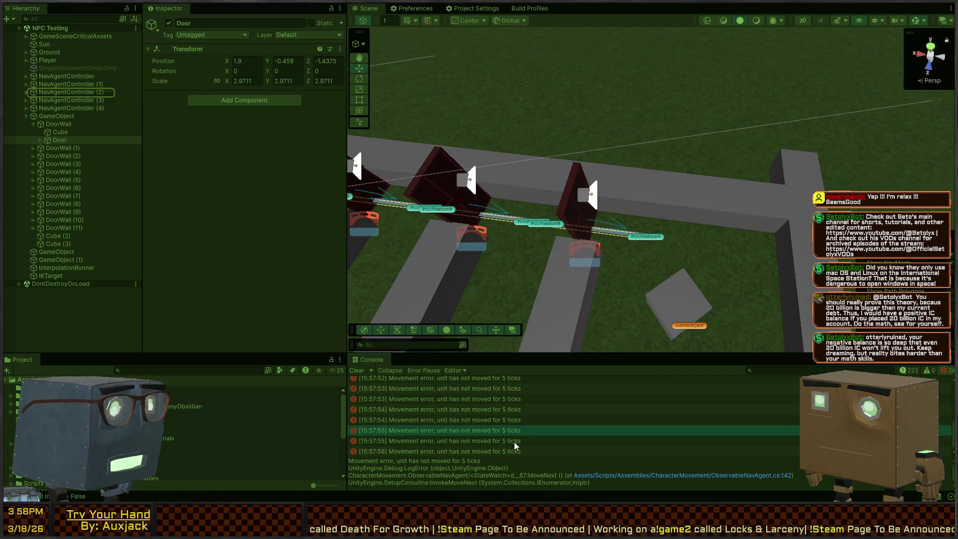
pyautogui.click(508, 461)
# Frame NavAgentController (2) and orbit to see the doors and pick positions.
pyautogui.click(65, 92)
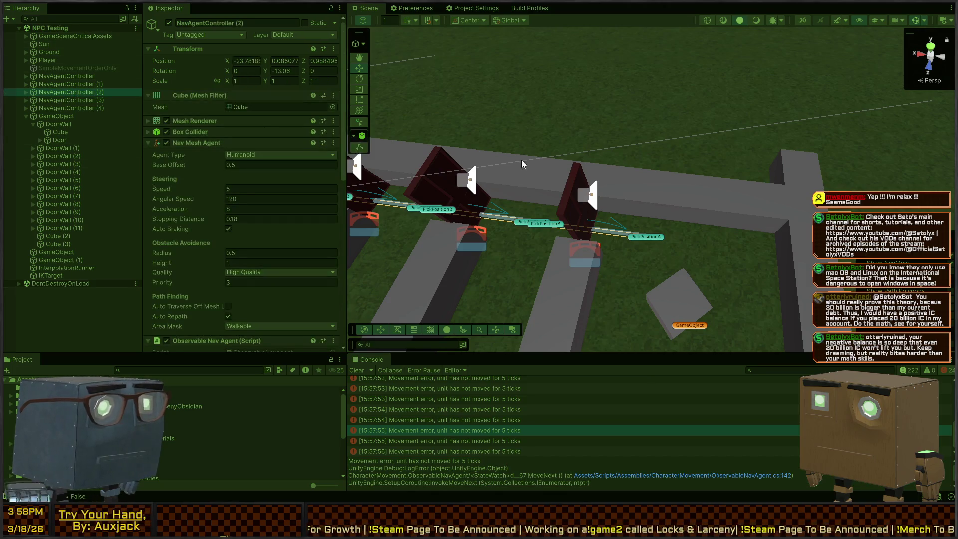
pyautogui.press('f')
pyautogui.moveTo(586, 102)
pyautogui.mouseDown()
pyautogui.moveTo(503, 166)
pyautogui.moveTo(556, 234)
pyautogui.moveTo(512, 212)
pyautogui.mouseUp()
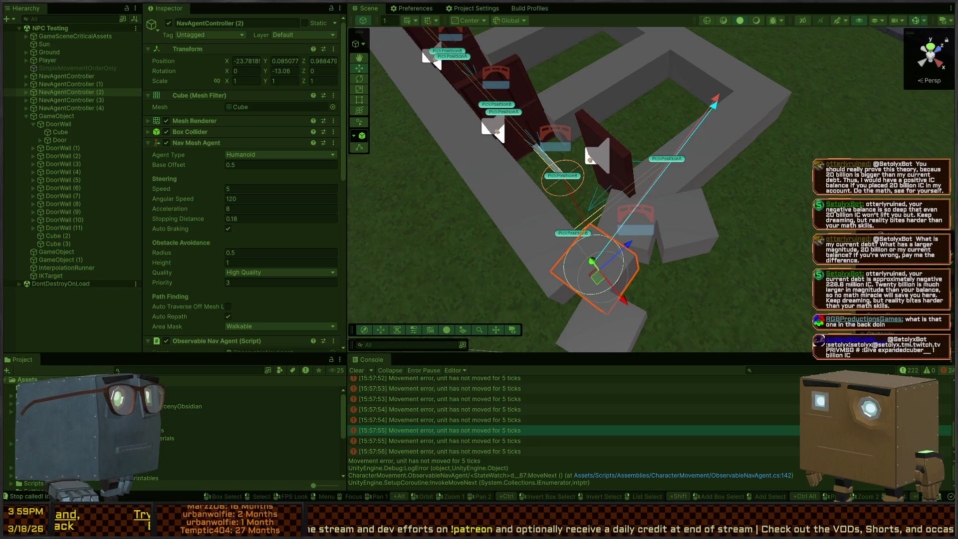
pyautogui.rightClick(647, 200)
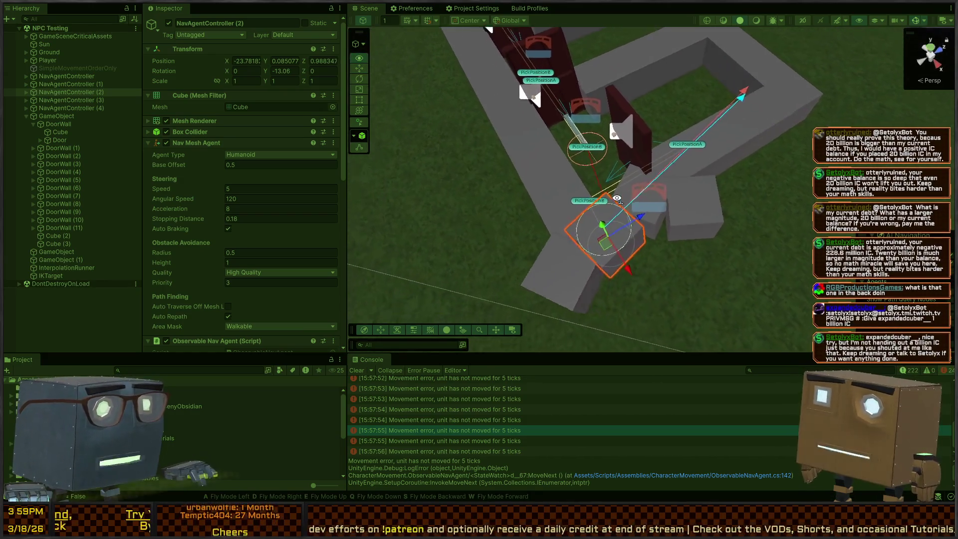
# Select NavAgentController (1) and toggle its Auto Repath off and back on.
pyautogui.click(563, 239)
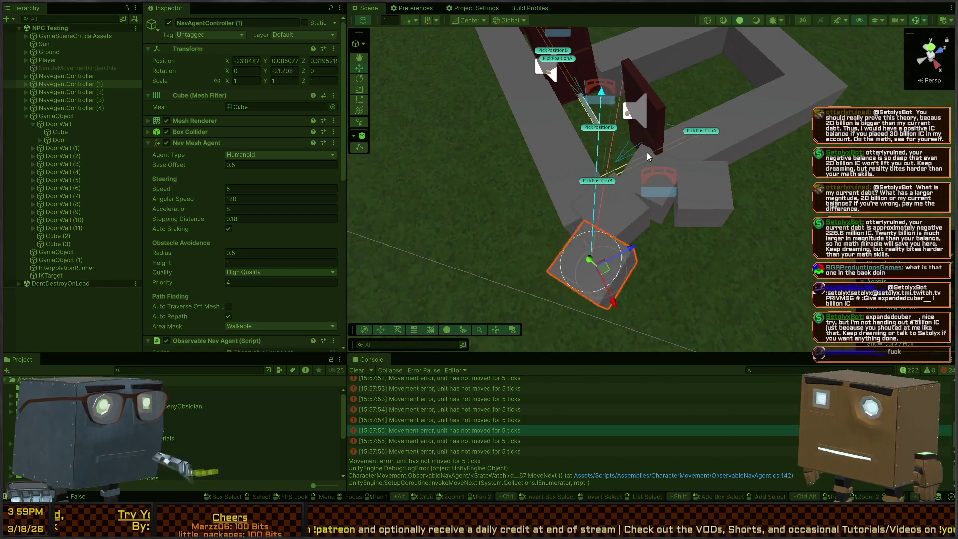
pyautogui.moveTo(647, 152)
pyautogui.mouseDown()
pyautogui.moveTo(629, 184)
pyautogui.moveTo(661, 196)
pyautogui.moveTo(626, 210)
pyautogui.moveTo(460, 197)
pyautogui.mouseUp()
pyautogui.scroll(-3, 209, 232)
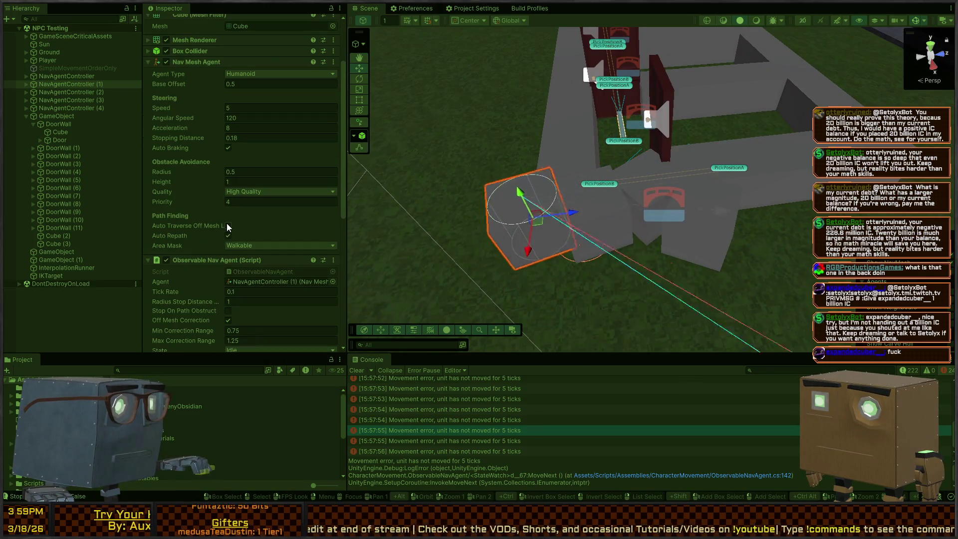
pyautogui.click(228, 235)
pyautogui.click(228, 235)
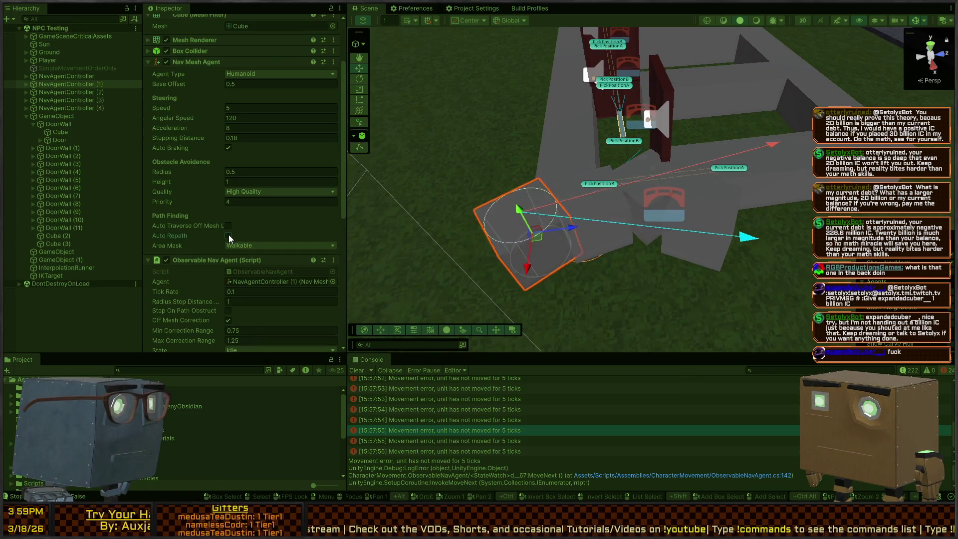
pyautogui.scroll(-2, 277, 217)
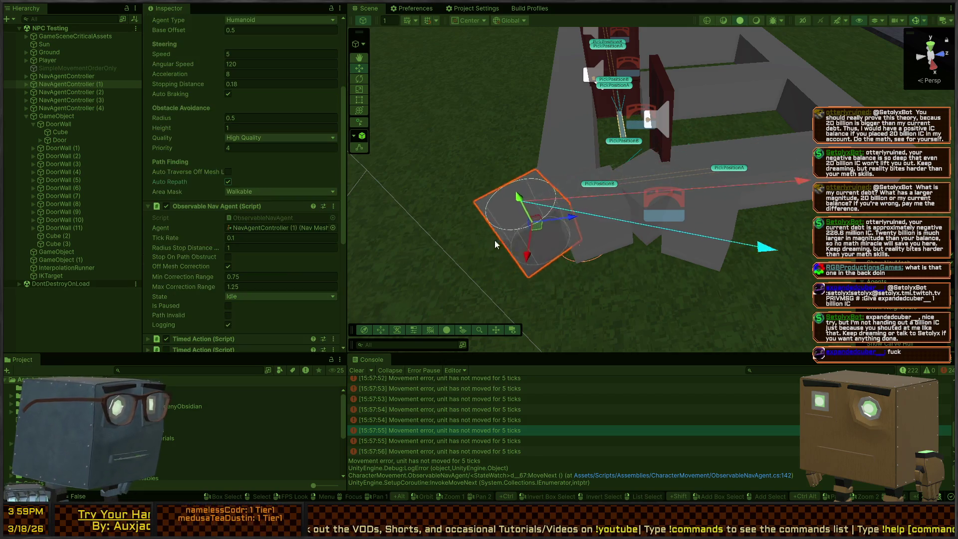
# Drag NavAgentController (3) with the move gizmo out of the wall gap.
pyautogui.click(698, 235)
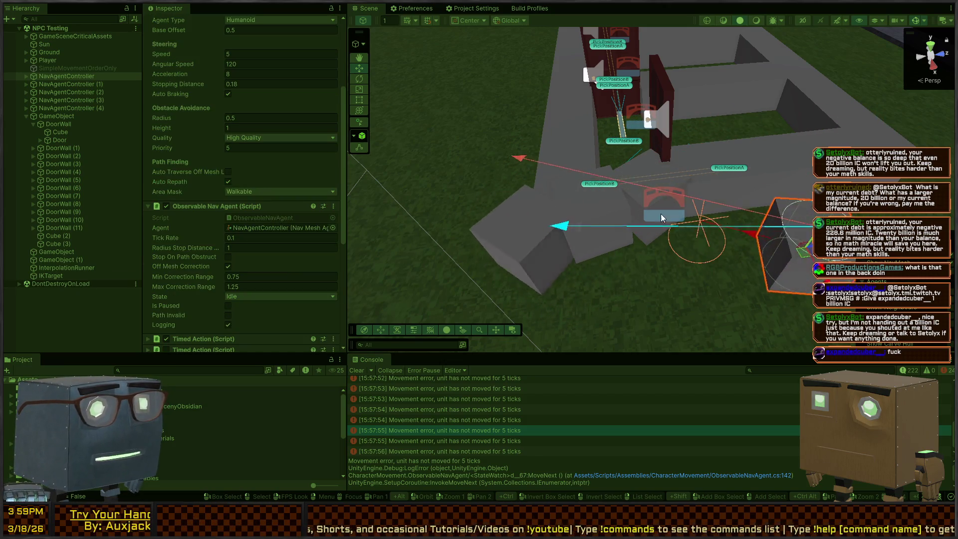
pyautogui.click(636, 217)
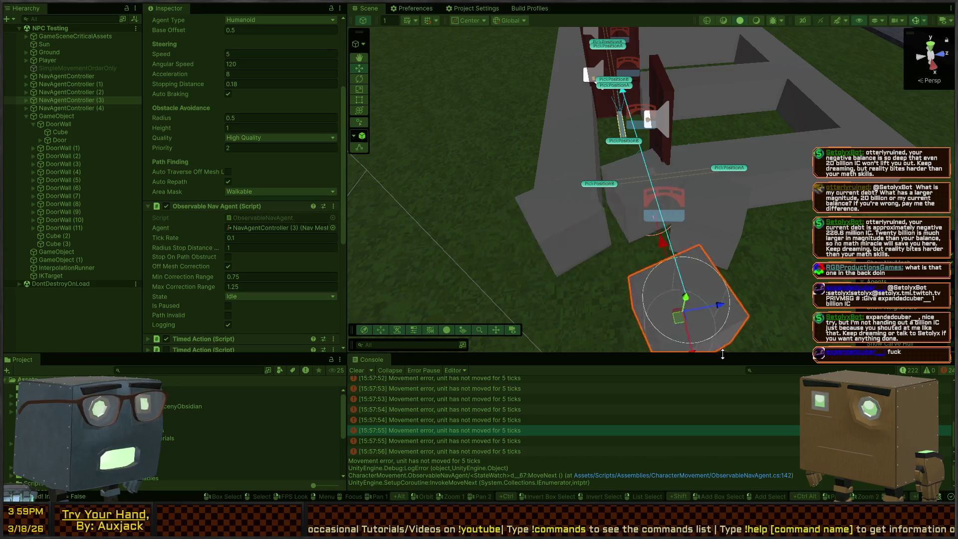
pyautogui.moveTo(646, 205)
pyautogui.mouseDown()
pyautogui.moveTo(881, 350)
pyautogui.moveTo(714, 367)
pyautogui.mouseUp()
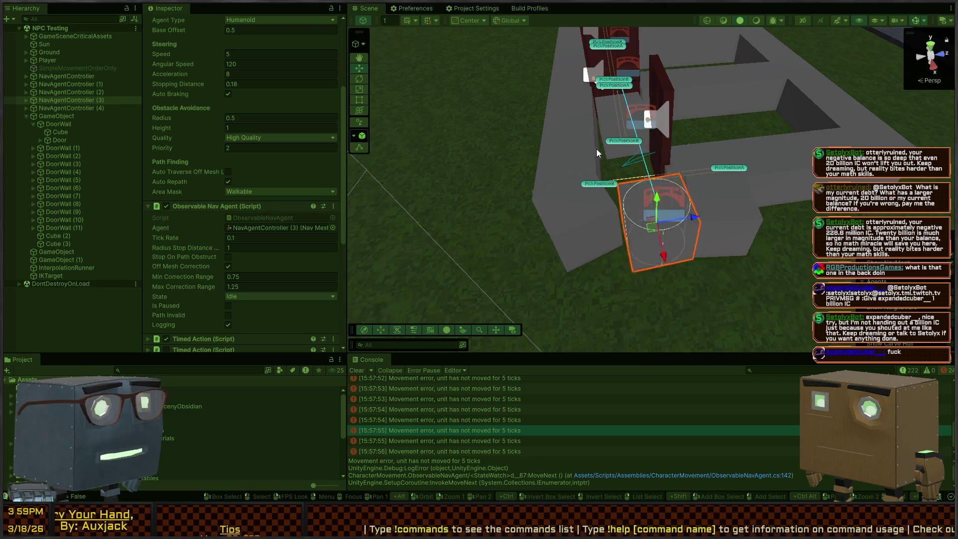
# Orbit along the corridor and select DoorWall (1)'s door to show its Door-area NavMesh Link.
pyautogui.click(616, 150)
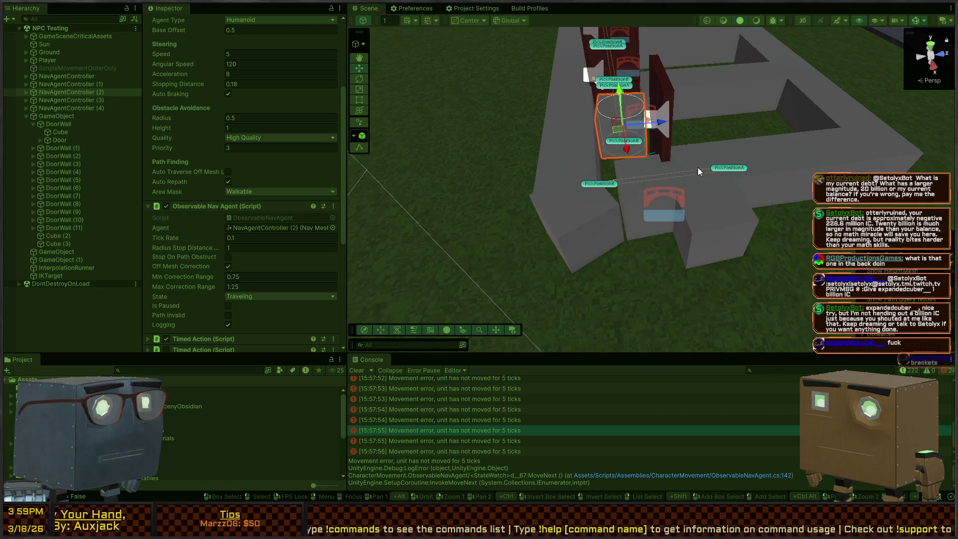
pyautogui.moveTo(698, 167)
pyautogui.mouseDown()
pyautogui.moveTo(694, 46)
pyautogui.moveTo(725, 110)
pyautogui.moveTo(460, 176)
pyautogui.mouseUp()
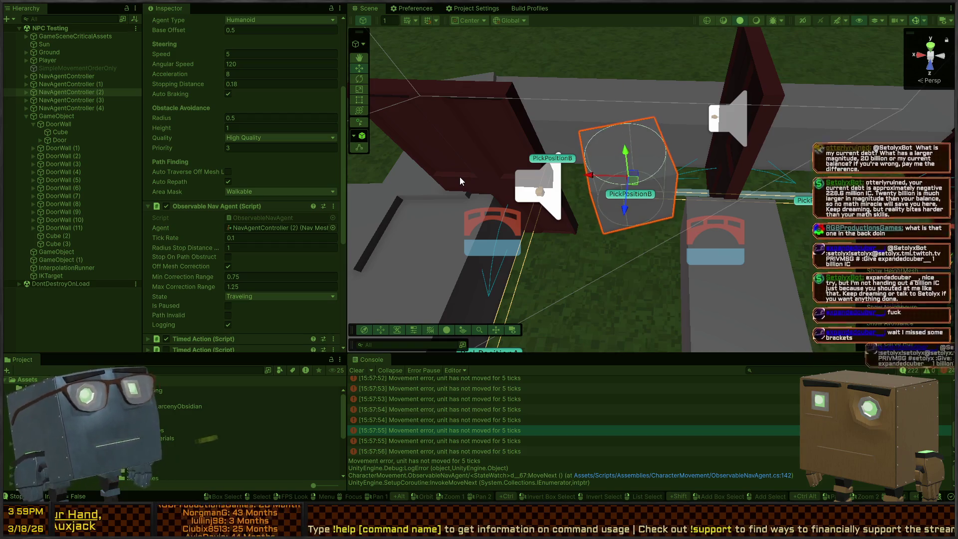
pyautogui.click(754, 72)
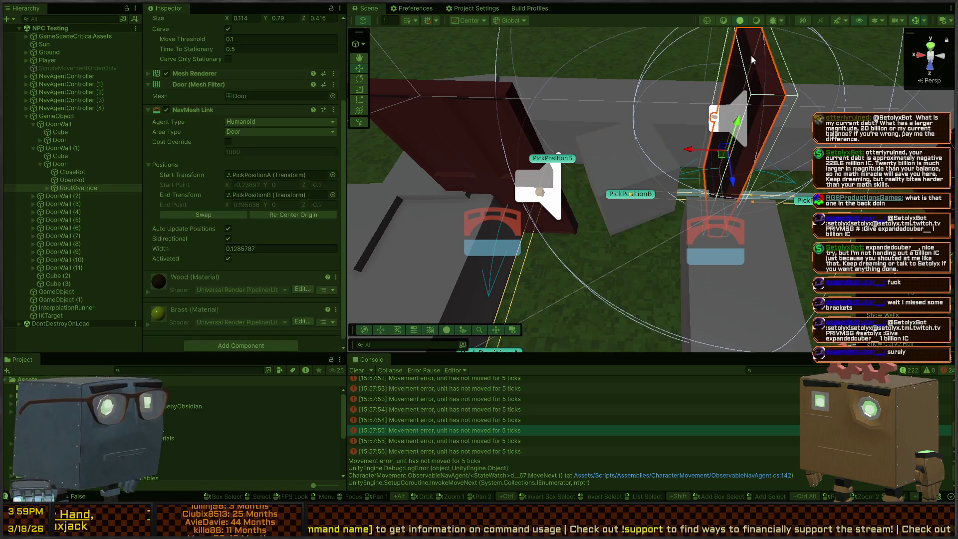
# Expand RootOverride and review the door's DoorInteractable settings.
pyautogui.click(48, 188)
pyautogui.click(77, 196)
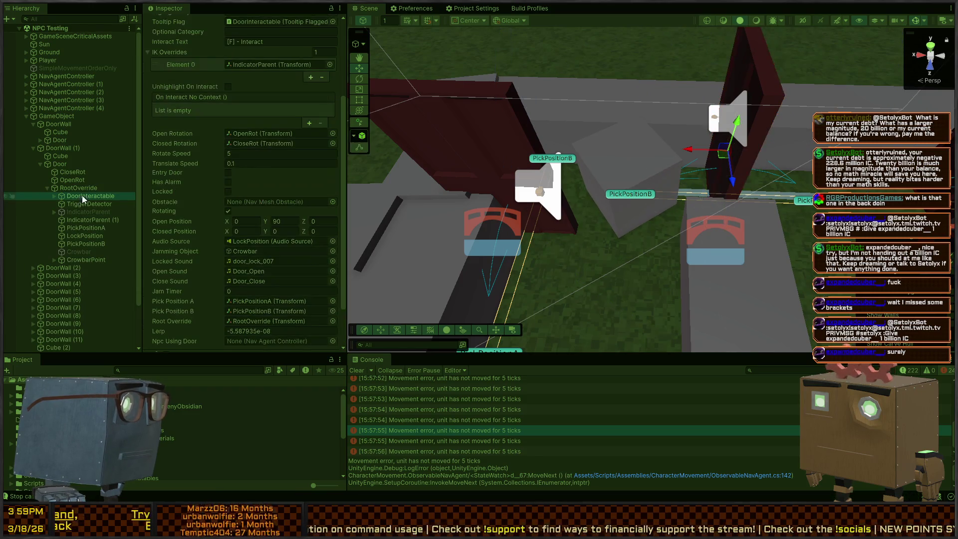
pyautogui.scroll(-5, 182, 159)
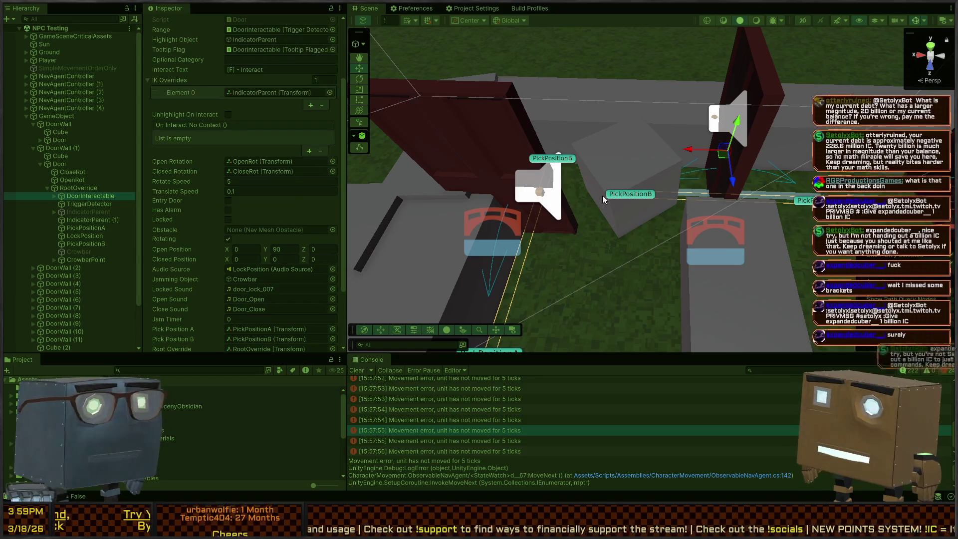
# Select the NavAgentController (2) cube and fly the view back to survey the five agents.
pyautogui.click(613, 160)
pyautogui.moveTo(738, 172); pyautogui.dragTo(688, 133)
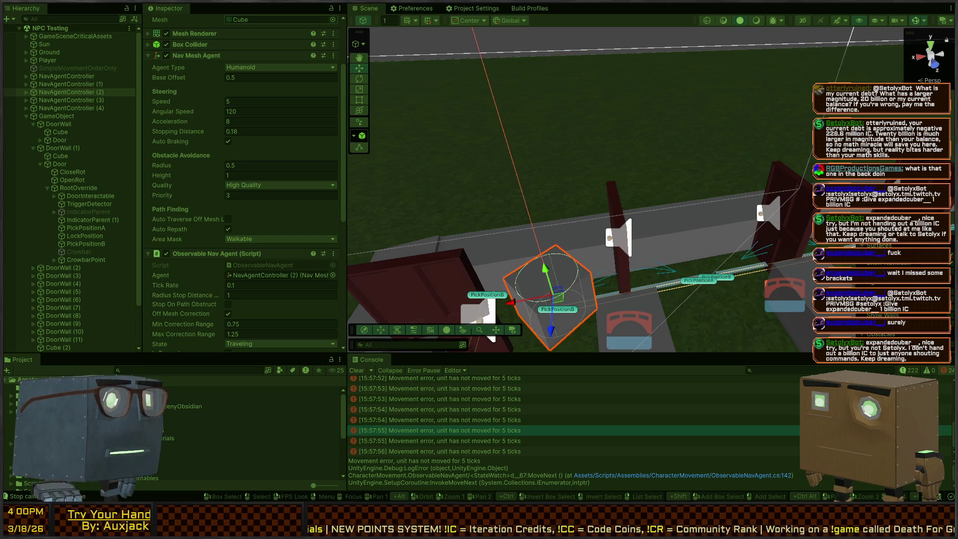
pyautogui.moveTo(499, 150)
pyautogui.mouseDown()
pyautogui.moveTo(561, 140)
pyautogui.moveTo(599, 177)
pyautogui.moveTo(569, 187)
pyautogui.mouseUp()
pyautogui.moveTo(599, 158)
pyautogui.mouseDown()
pyautogui.moveTo(598, 178)
pyautogui.moveTo(580, 181)
pyautogui.moveTo(588, 169)
pyautogui.moveTo(635, 157)
pyautogui.moveTo(424, 117)
pyautogui.moveTo(439, 92)
pyautogui.moveTo(456, 120)
pyautogui.moveTo(476, 103)
pyautogui.mouseUp()
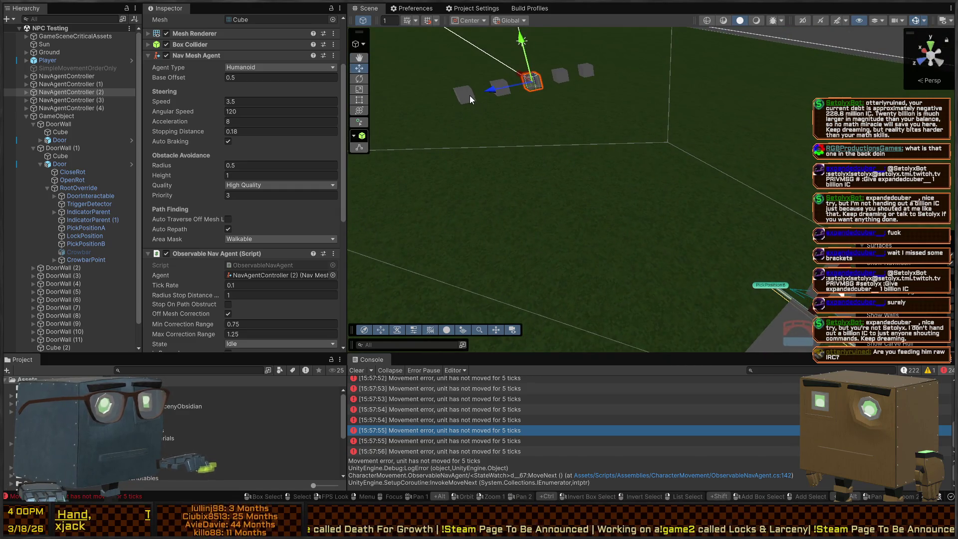
# Shift-select all five agent cubes, starting from NavAgentController, to compare their settings.
pyautogui.click(469, 95)
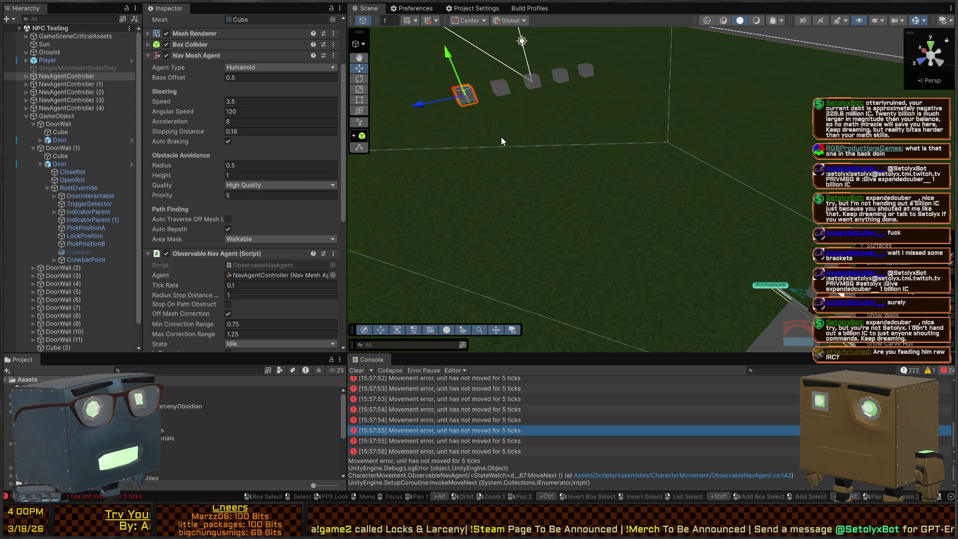
pyautogui.click(498, 92)
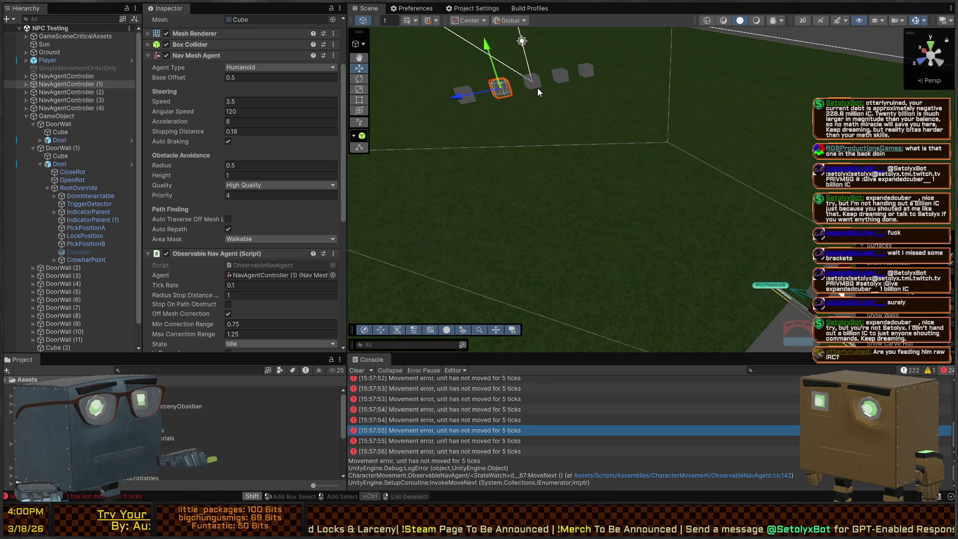
pyautogui.keyDown('shift'); pyautogui.click(537, 88); pyautogui.keyUp('shift')
pyautogui.keyDown('shift'); pyautogui.click(563, 75); pyautogui.keyUp('shift')
pyautogui.keyDown('shift'); pyautogui.click(585, 73); pyautogui.keyUp('shift')
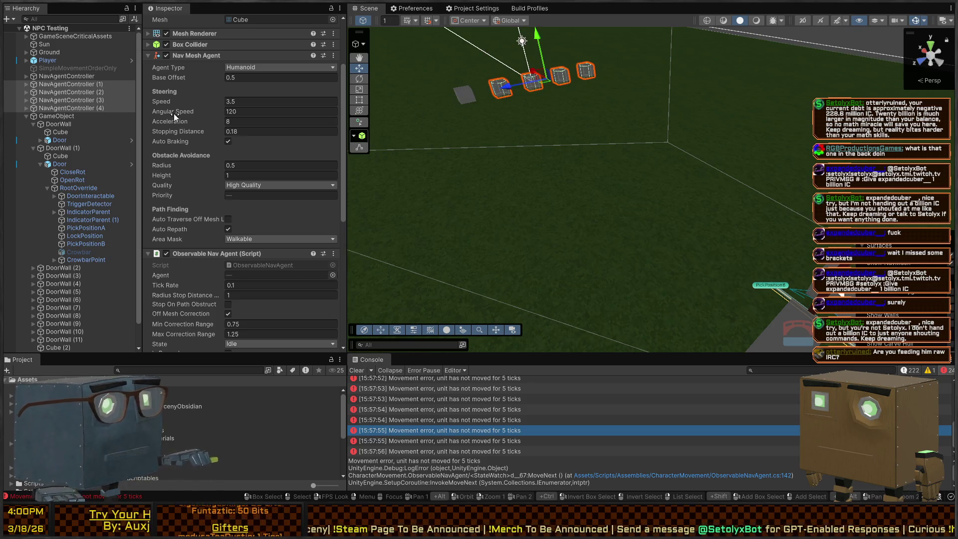
pyautogui.scroll(-10, 219, 131)
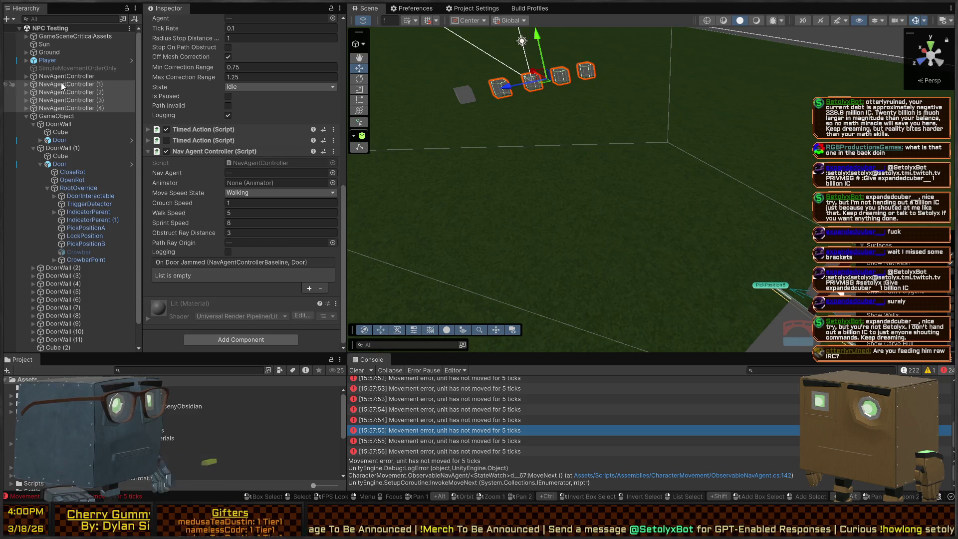
# Review the TravelTo Timed Action Durations on NavAgentController through NavAgentController (3).
pyautogui.click(65, 78)
pyautogui.click(65, 85)
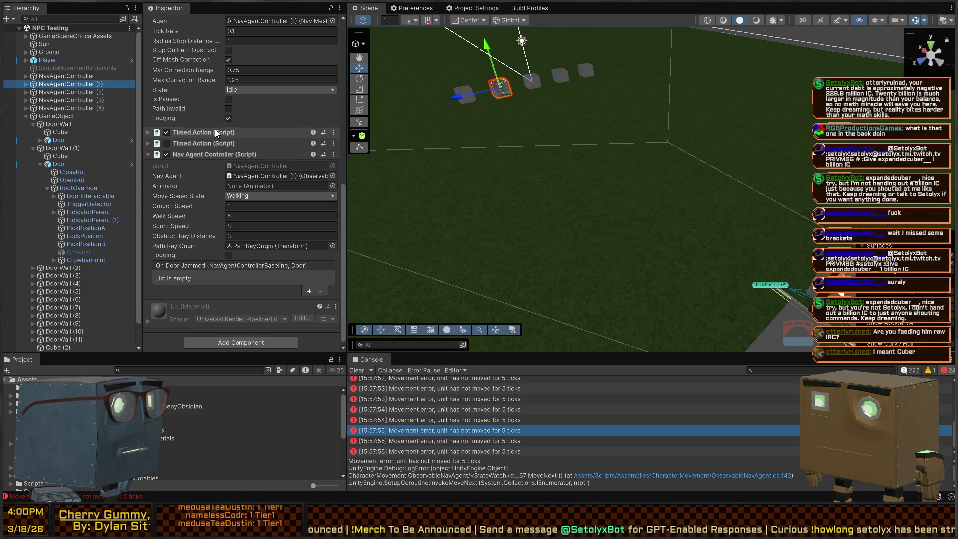
pyautogui.click(214, 131)
pyautogui.scroll(-5, 214, 131)
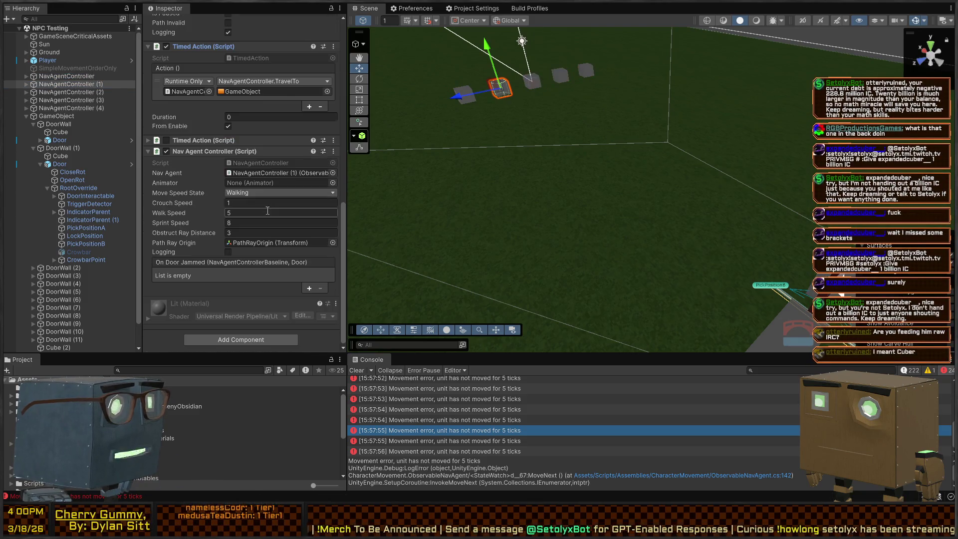
pyautogui.click(80, 93)
pyautogui.click(239, 118)
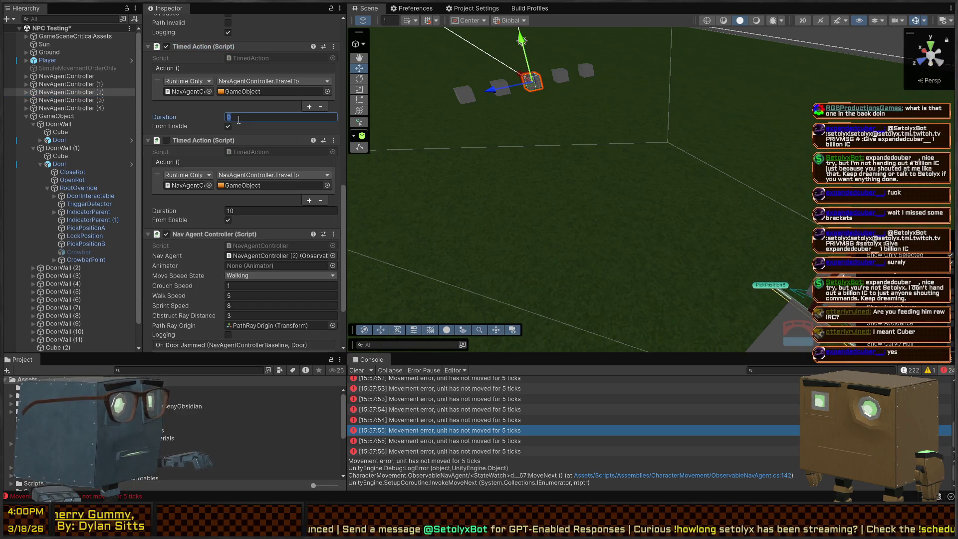
pyautogui.write('2')
pyautogui.click(91, 102)
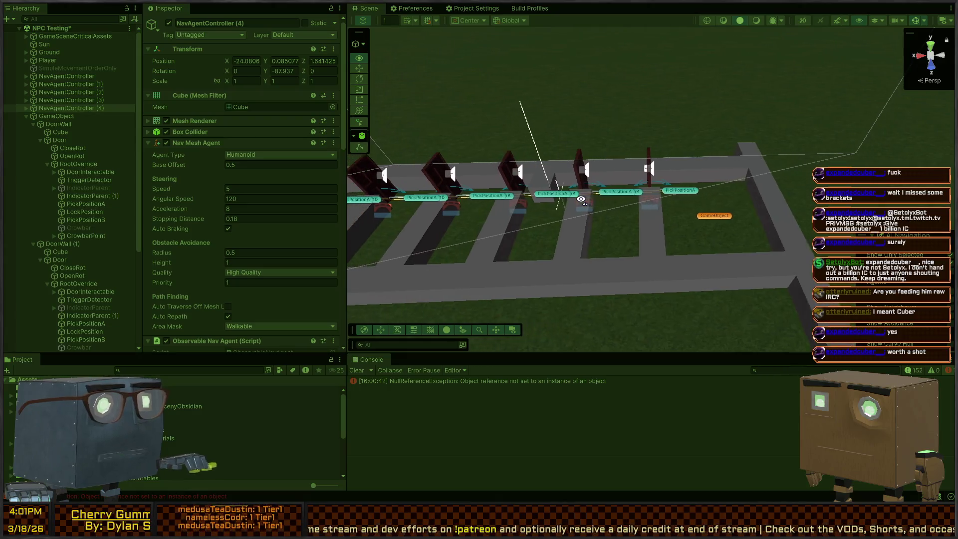
# Frame NavAgentController (4), exit Play mode, and switch to NavAgentControllerBaseline.cs in Visual Studio.
pyautogui.moveTo(581, 199); pyautogui.dragTo(558, 190)
pyautogui.press('f')
pyautogui.hotkey('ctrl', 'p')
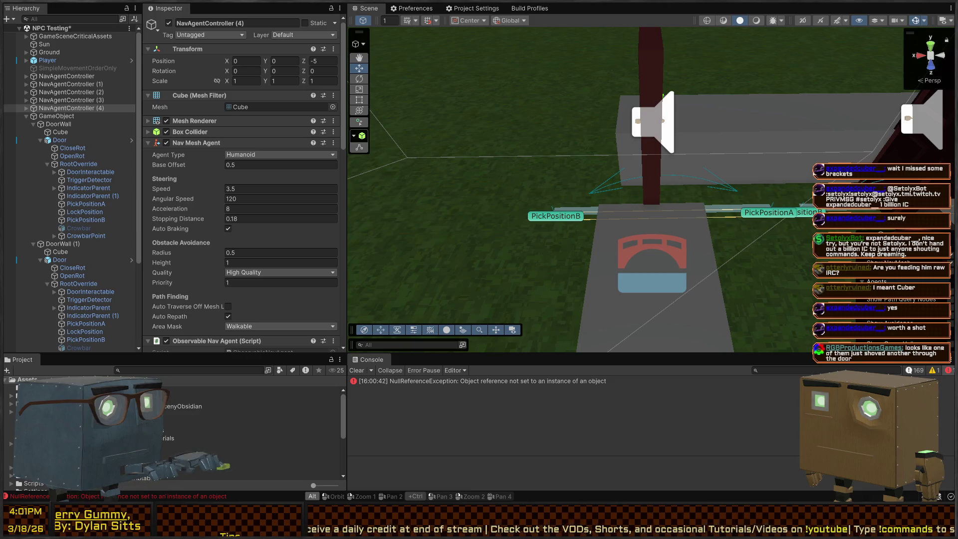
pyautogui.hotkey('alt', 'Tab')
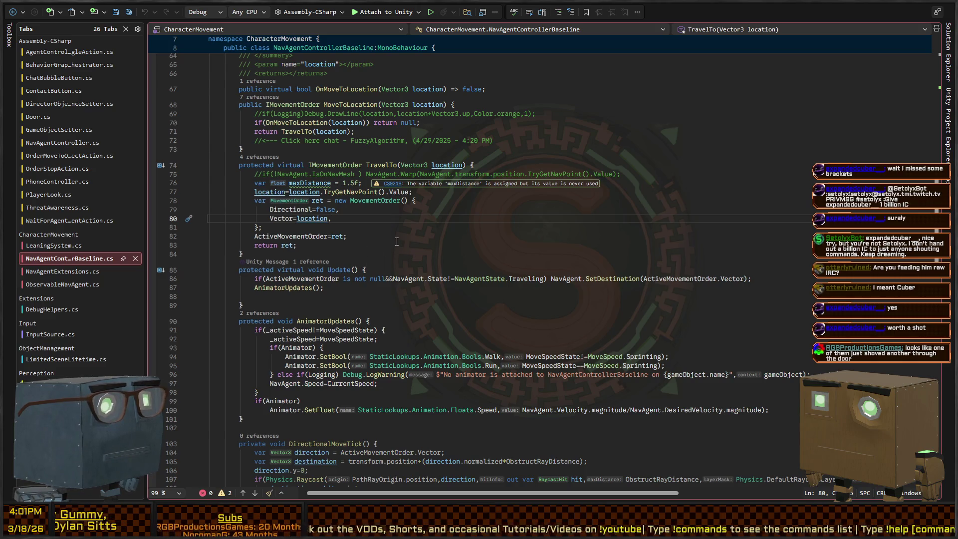
# Read through the TravelTo code in NavAgentControllerBaseline.cs.
pyautogui.scroll(6, 489, 178)
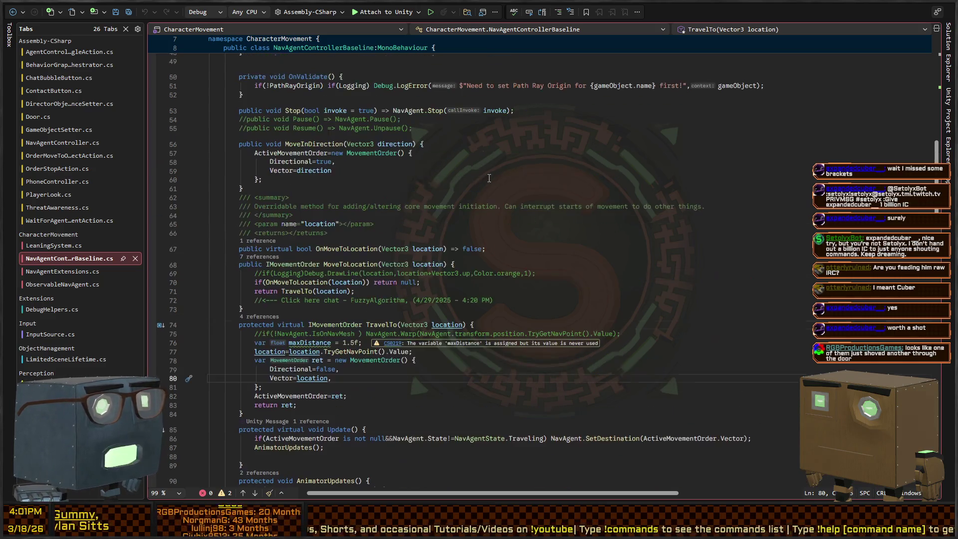
pyautogui.scroll(12, 477, 196)
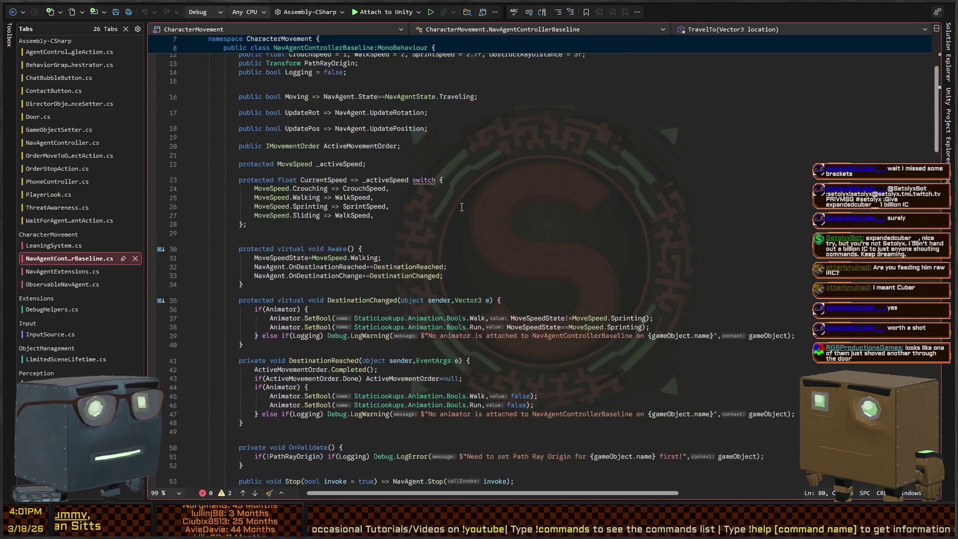
pyautogui.scroll(-4, 426, 210)
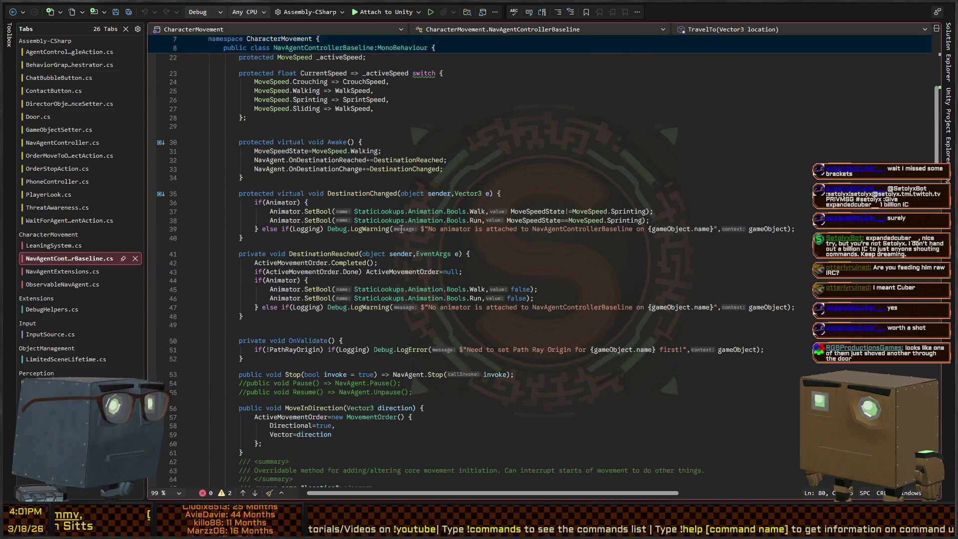
# Read ReachedDestination and ActivateCurrentOrder in NavAgentController.cs, then play the scene in Unity.
pyautogui.click(60, 143)
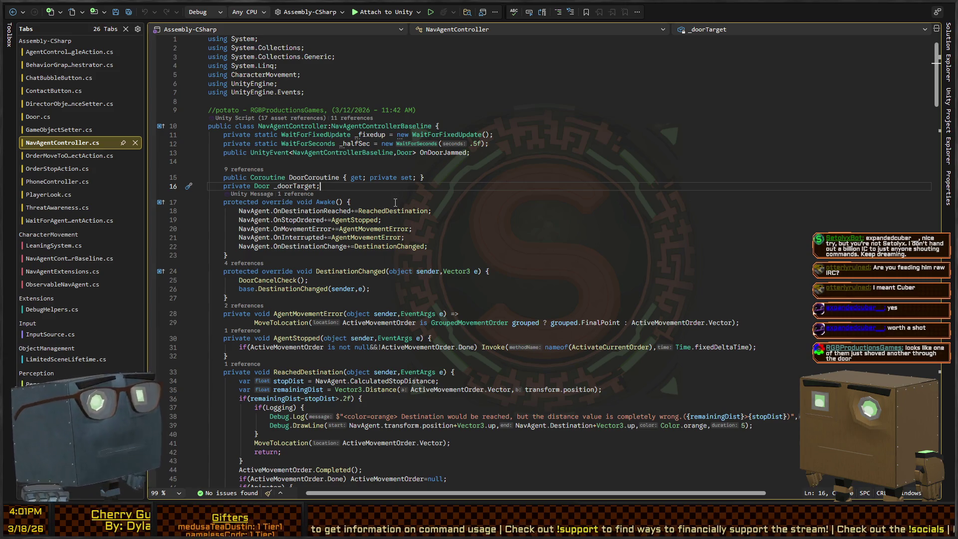
pyautogui.scroll(-7, 395, 202)
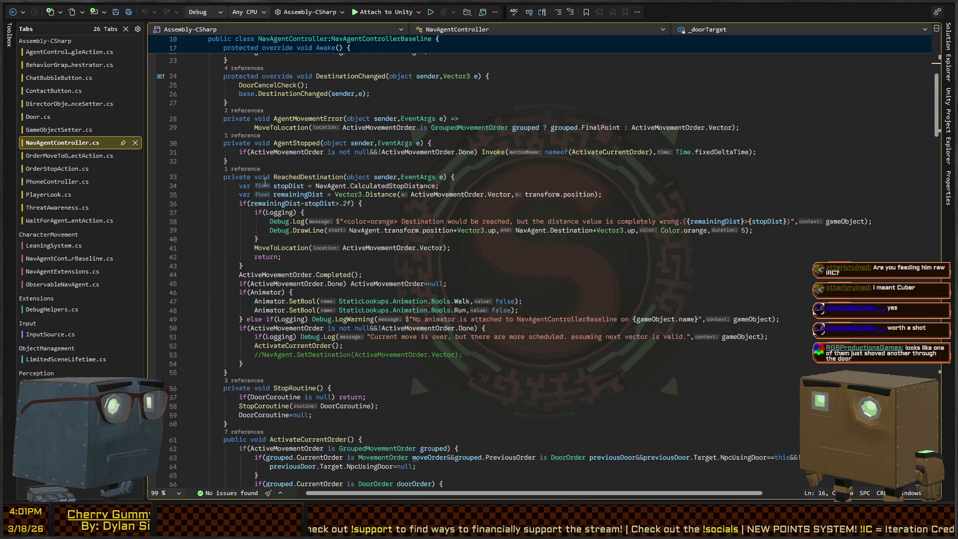
pyautogui.scroll(-2, 265, 182)
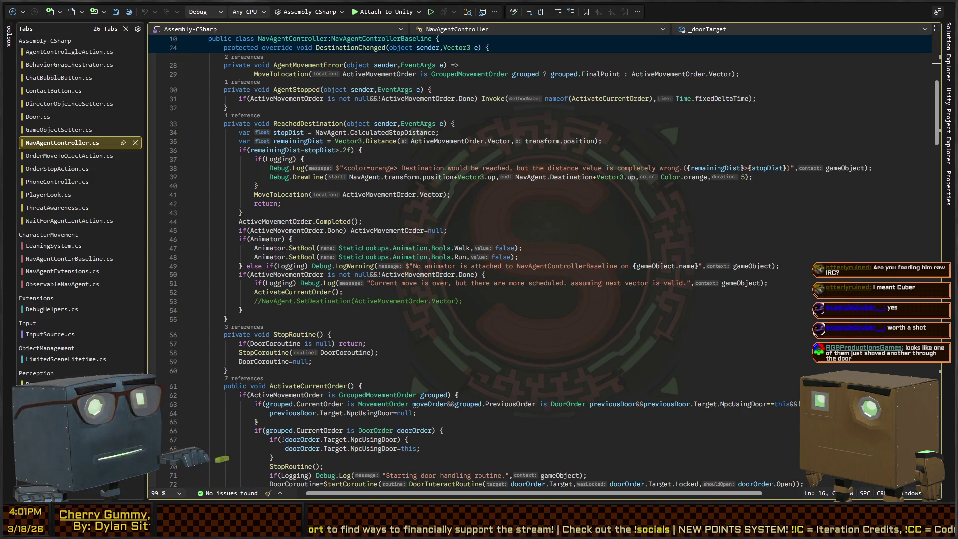
pyautogui.hotkey('alt', 'Tab')
pyautogui.hotkey('ctrl', 'p')
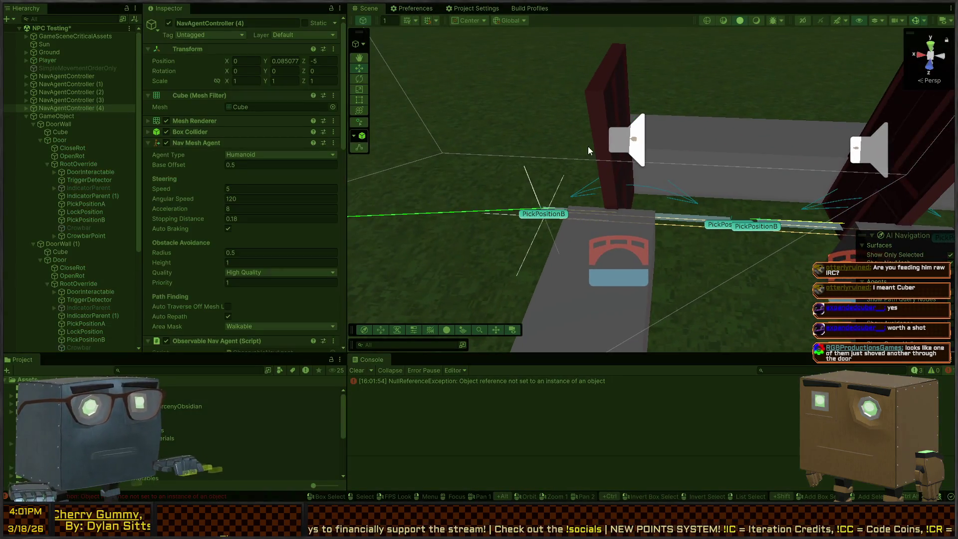
# Watch the agents cross the door row, clear the console, and select NavAgentController (2).
pyautogui.moveTo(663, 169); pyautogui.dragTo(663, 168)
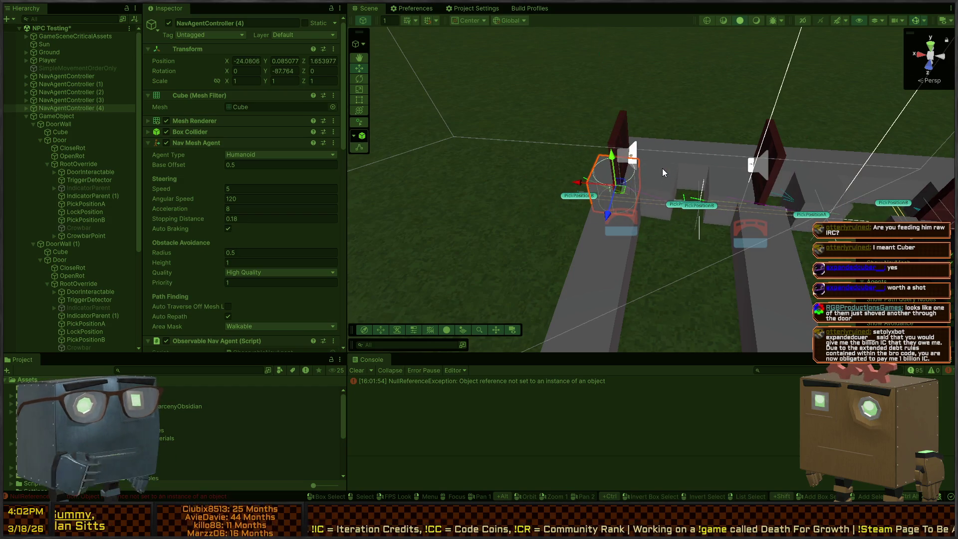
pyautogui.moveTo(695, 113)
pyautogui.mouseDown()
pyautogui.moveTo(779, 191)
pyautogui.moveTo(845, 195)
pyautogui.moveTo(727, 181)
pyautogui.moveTo(674, 185)
pyautogui.mouseUp()
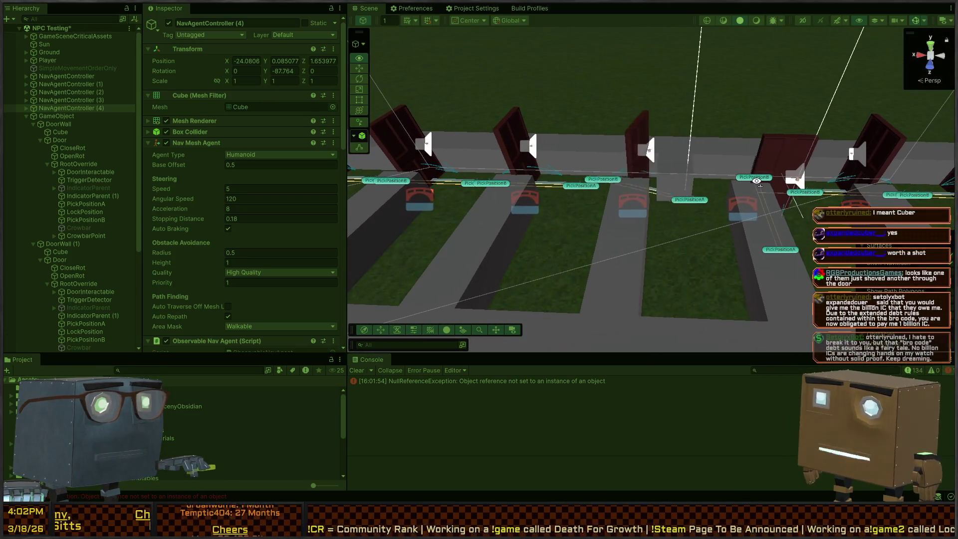
pyautogui.click(356, 370)
pyautogui.moveTo(544, 345)
pyautogui.mouseDown()
pyautogui.moveTo(719, 250)
pyautogui.moveTo(712, 246)
pyautogui.moveTo(699, 314)
pyautogui.mouseUp()
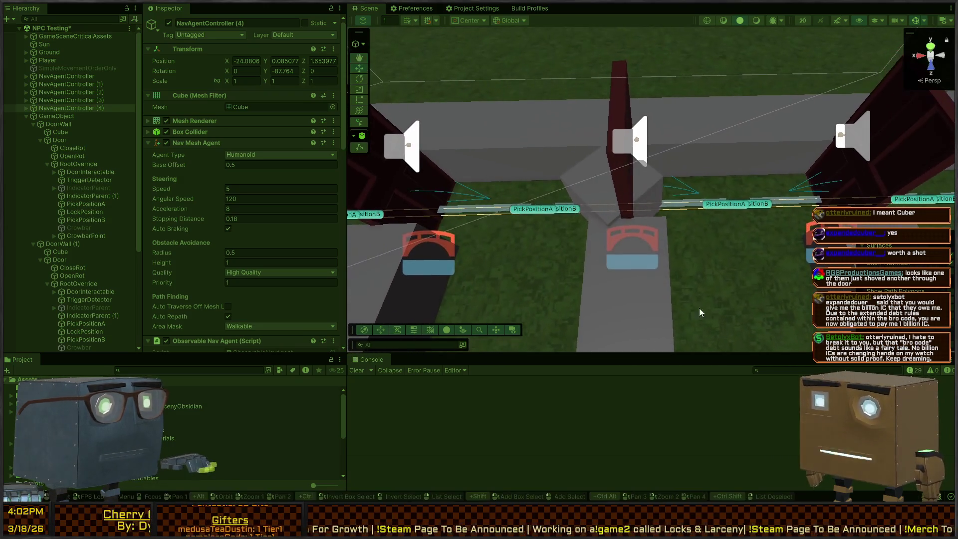
pyautogui.click(589, 188)
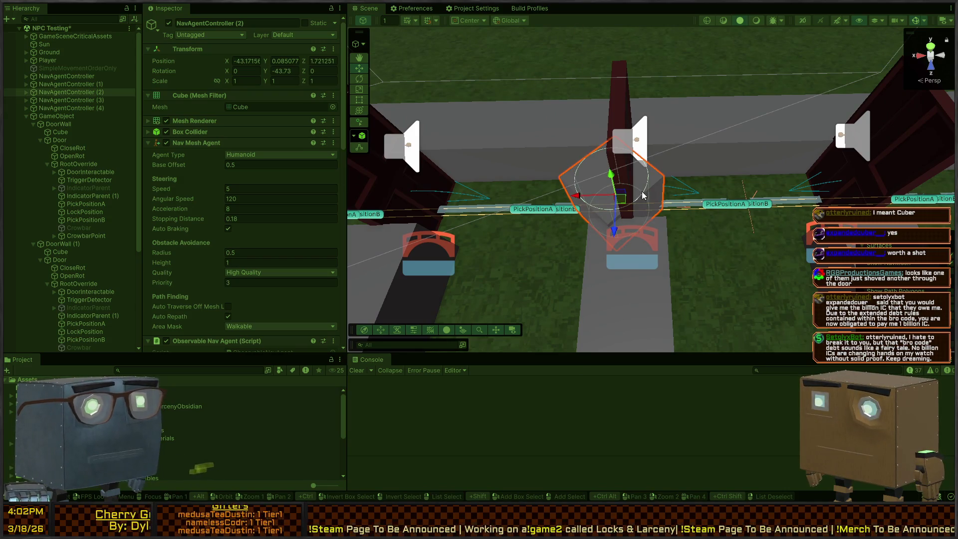
# Drag the walking agent sideways off its path with the move gizmo.
pyautogui.moveTo(637, 190)
pyautogui.mouseDown()
pyautogui.moveTo(679, 226)
pyautogui.moveTo(798, 168)
pyautogui.moveTo(633, 190)
pyautogui.mouseUp()
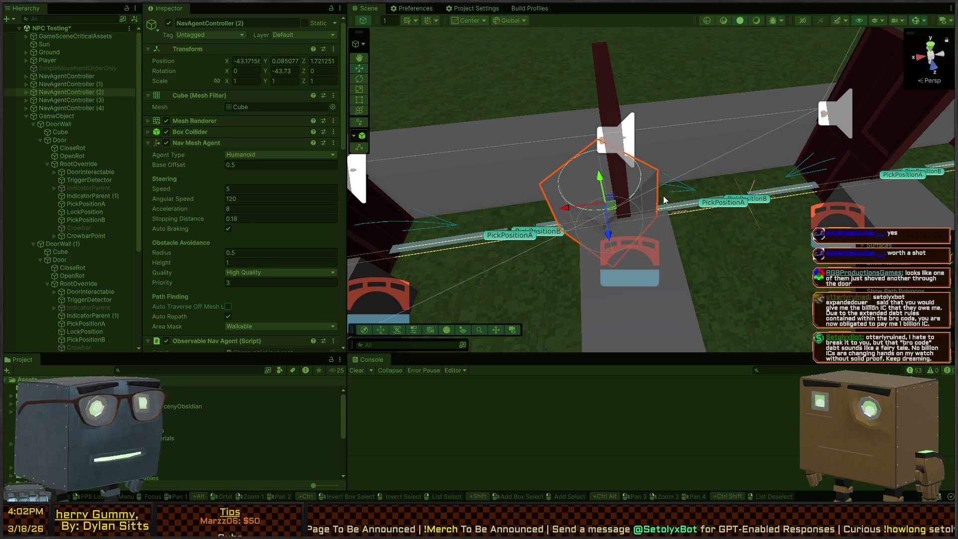
pyautogui.moveTo(613, 209)
pyautogui.mouseDown()
pyautogui.moveTo(477, 282)
pyautogui.moveTo(496, 278)
pyautogui.mouseUp()
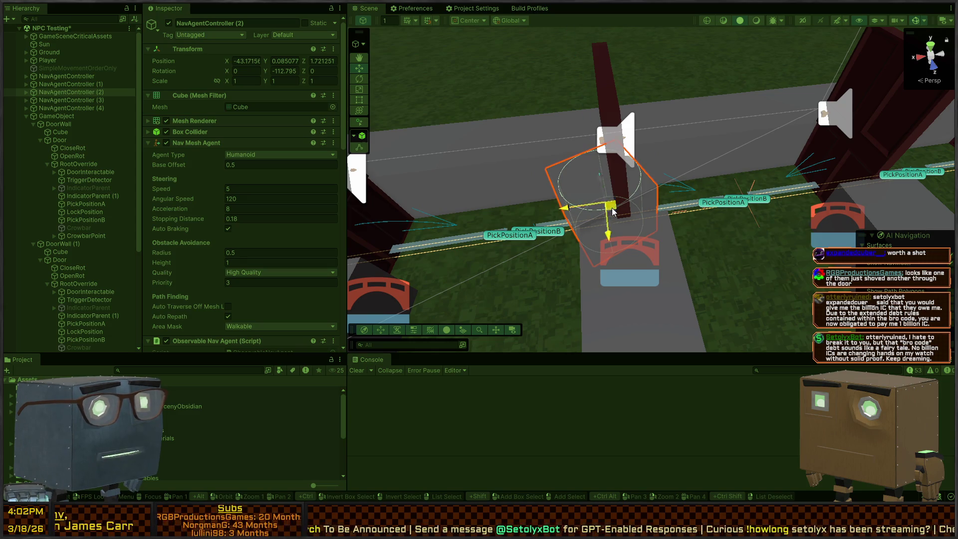
pyautogui.moveTo(614, 211); pyautogui.dragTo(514, 238)
pyautogui.moveTo(612, 213)
pyautogui.mouseDown()
pyautogui.moveTo(519, 227)
pyautogui.moveTo(427, 257)
pyautogui.moveTo(452, 250)
pyautogui.mouseUp()
# Return to an overhead view, stop Play mode, and switch to NavAgentController.cs in Visual Studio.
pyautogui.moveTo(692, 198); pyautogui.dragTo(465, 138)
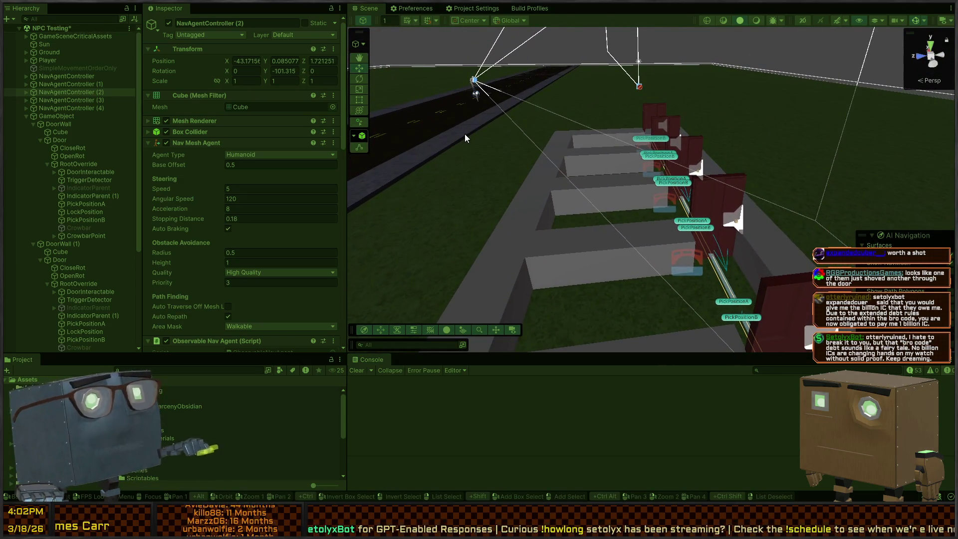
pyautogui.hotkey('ctrl', 'p')
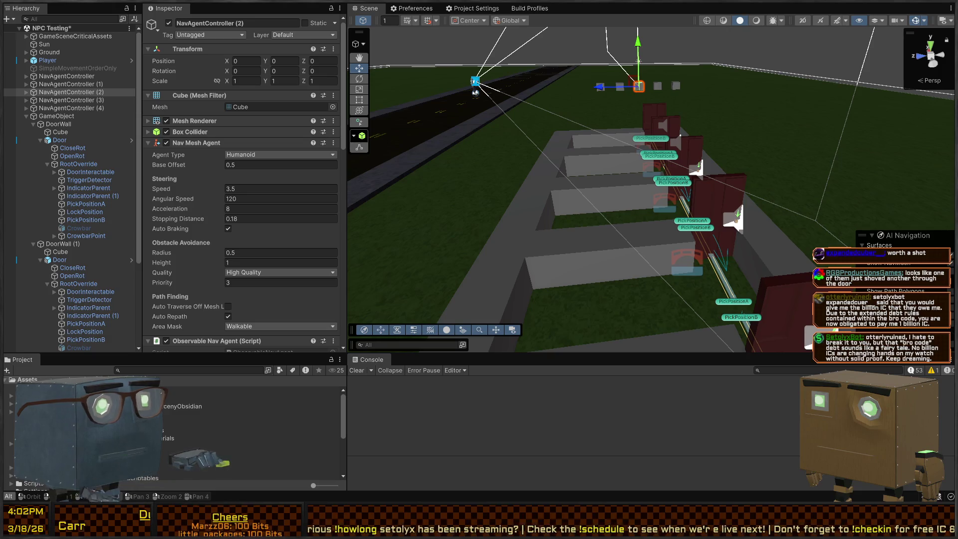
pyautogui.hotkey('alt', 'Tab')
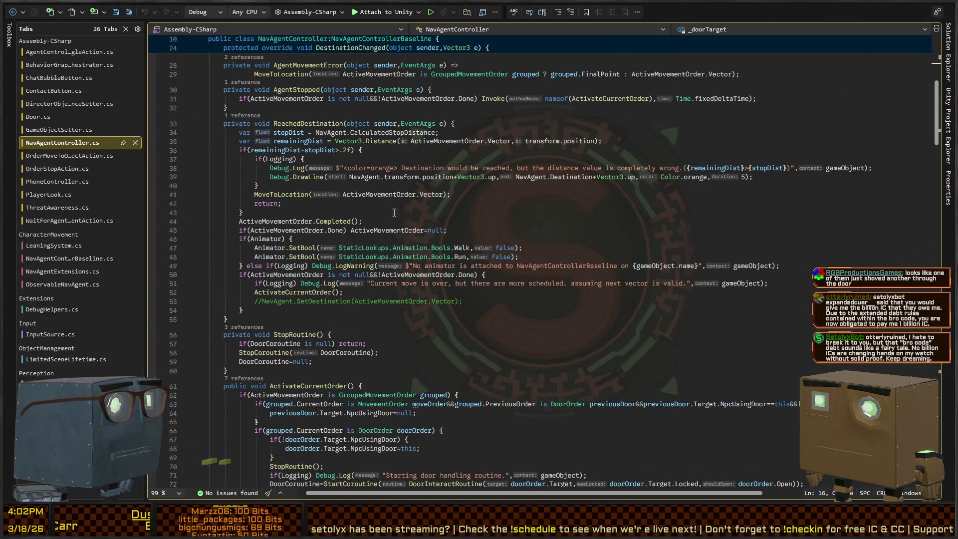
# Follow OnDestinationReached from NavAgentControllerBaseline's Awake into ObservableNavAgent's StateWatch, then return to Unity.
pyautogui.click(69, 259)
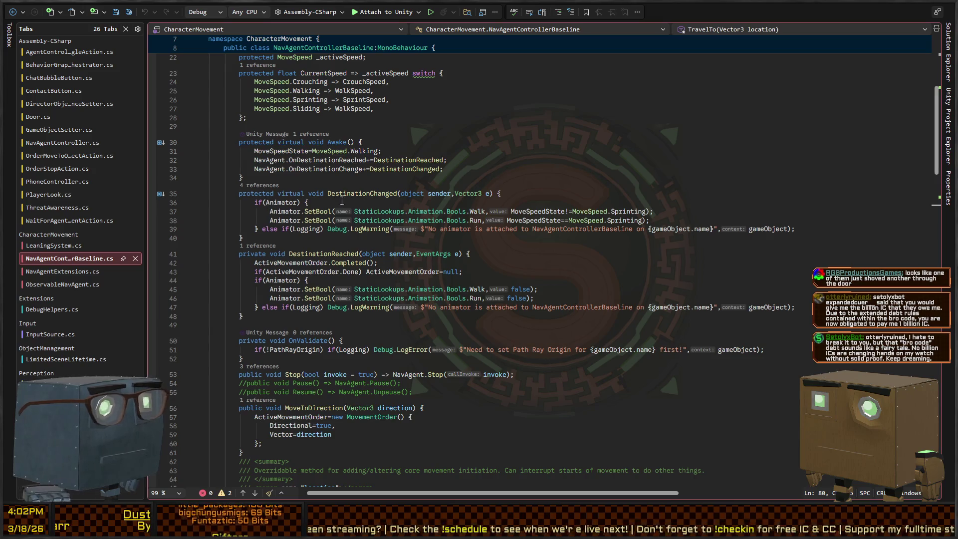
pyautogui.scroll(4, 339, 191)
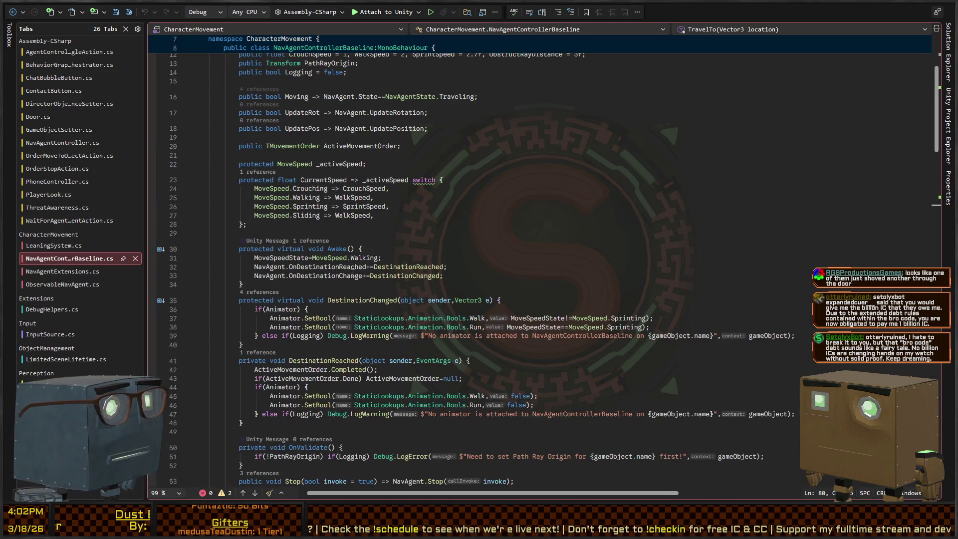
pyautogui.scroll(-4, 335, 225)
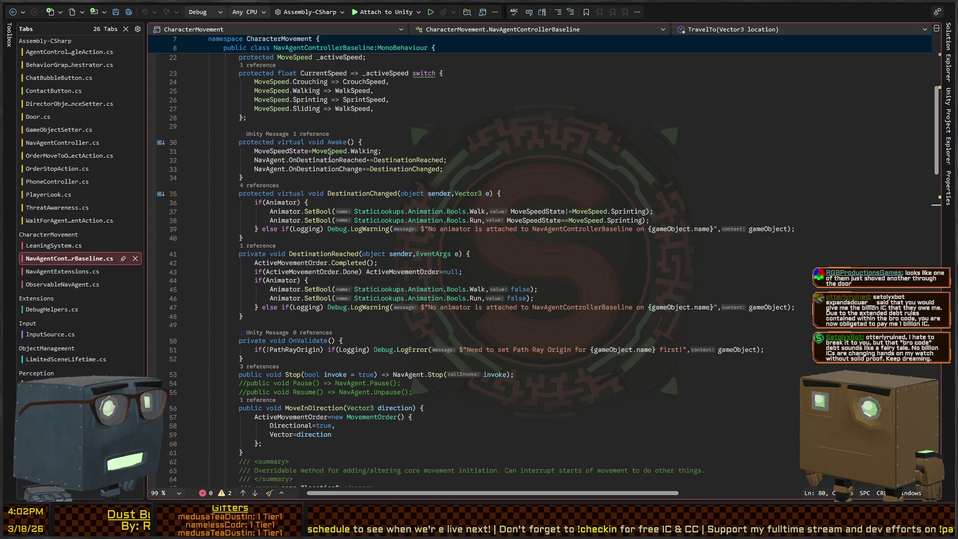
pyautogui.click(325, 159)
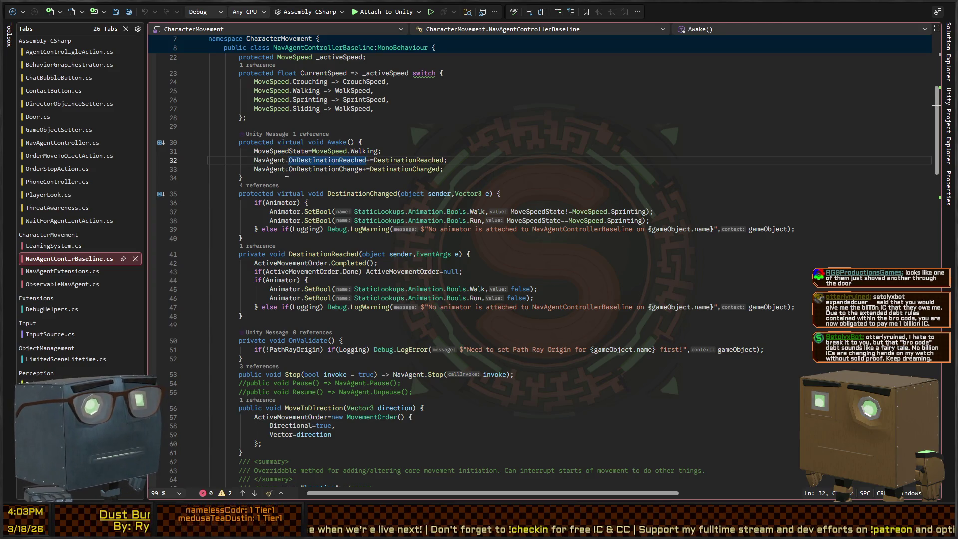
pyautogui.keyDown('ctrl'); pyautogui.click(324, 161); pyautogui.keyUp('ctrl')
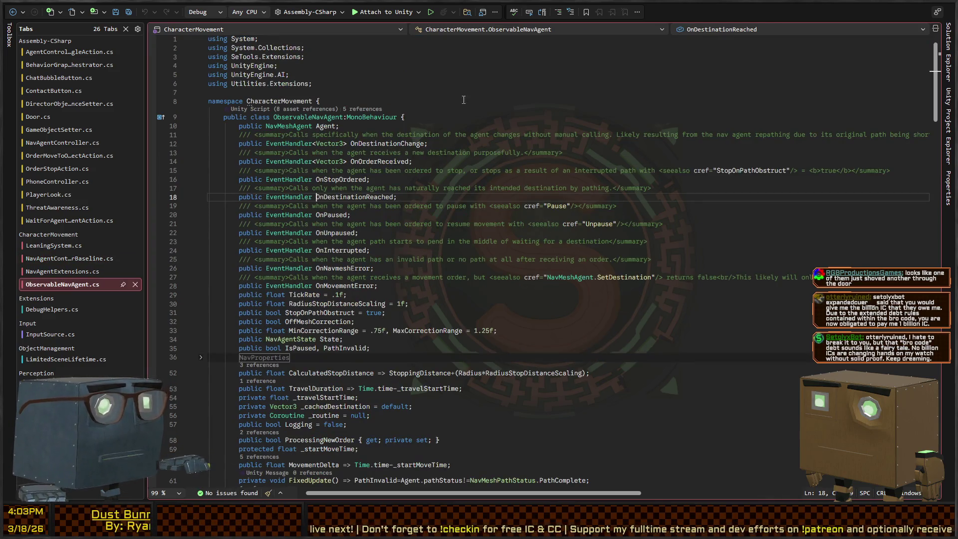
pyautogui.scroll(-10, 358, 137)
pyautogui.scroll(-4, 341, 229)
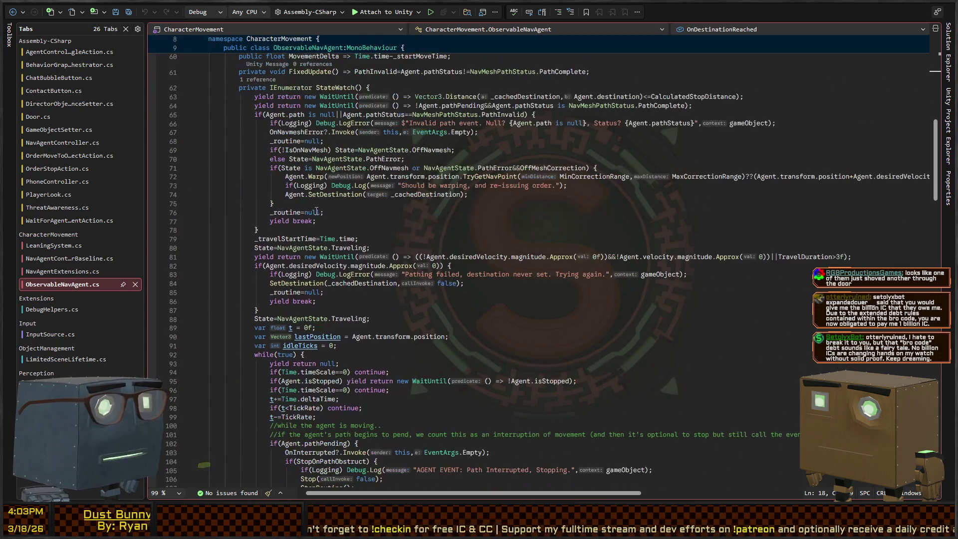
pyautogui.scroll(-8, 431, 148)
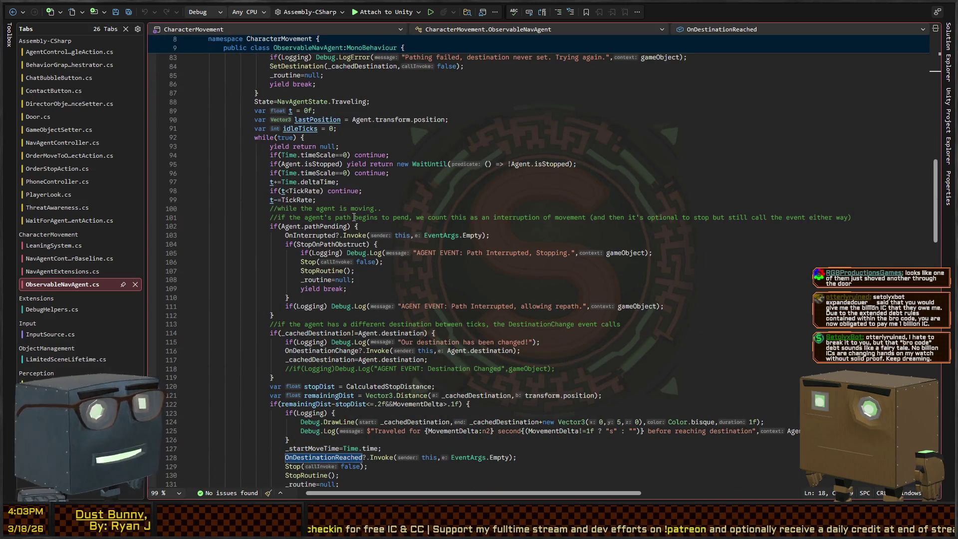
pyautogui.hotkey('alt', 'Tab')
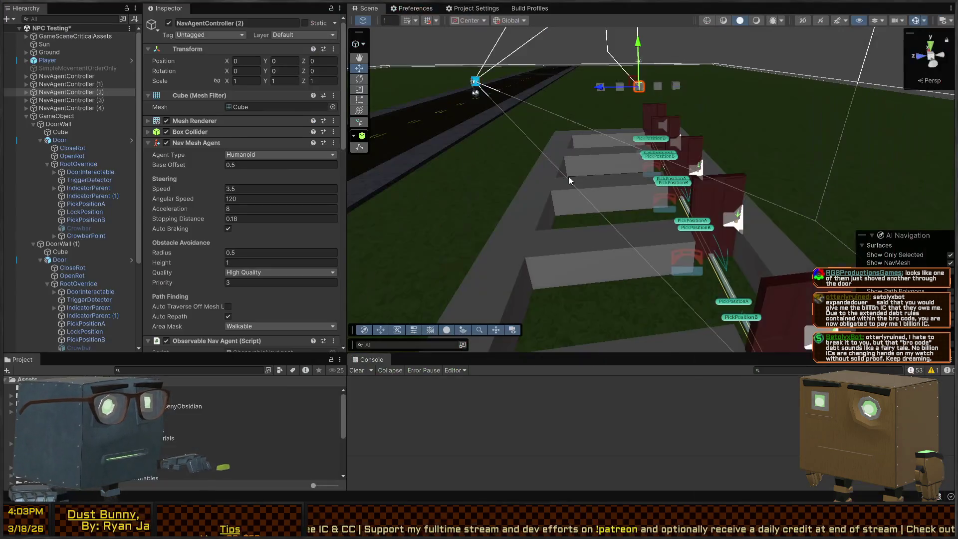
# Replay the scene, close in on NavAgentController (1), and trace the NullReferenceException to PerceptionIndicatorCanvas.Start line 7.
pyautogui.moveTo(499, 210)
pyautogui.mouseDown()
pyautogui.moveTo(513, 216)
pyautogui.moveTo(570, 181)
pyautogui.moveTo(729, 202)
pyautogui.moveTo(736, 212)
pyautogui.mouseUp()
pyautogui.hotkey('ctrl', 'p')
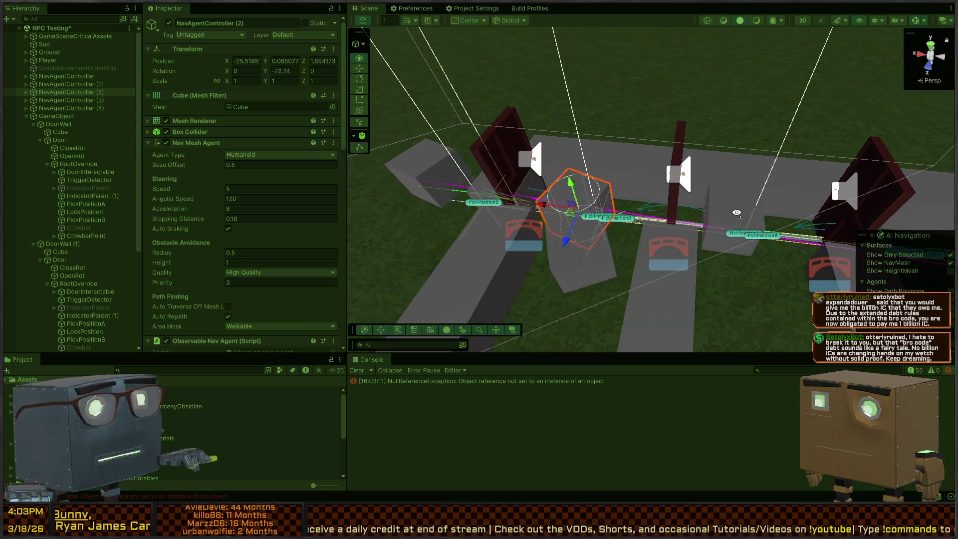
pyautogui.click(579, 252)
pyautogui.click(579, 252)
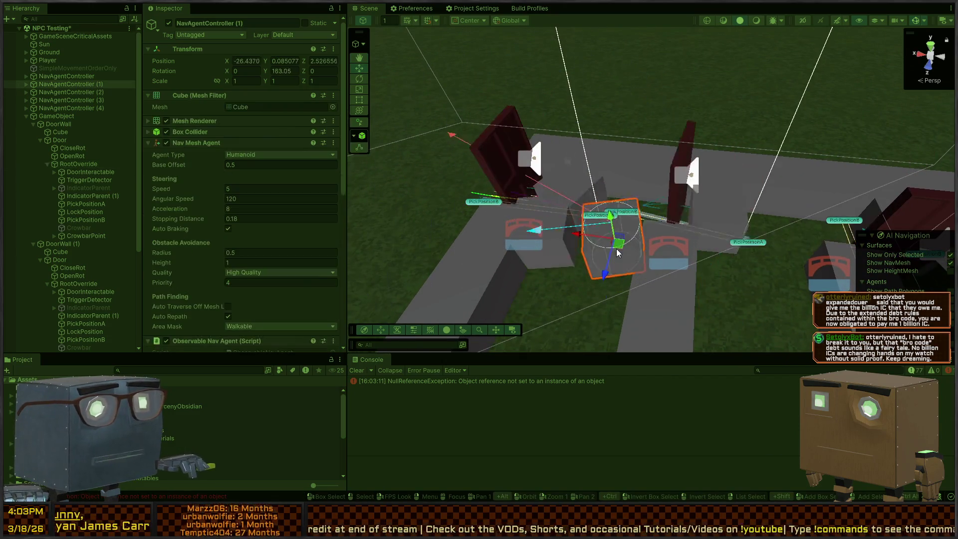
pyautogui.moveTo(592, 213); pyautogui.dragTo(563, 260)
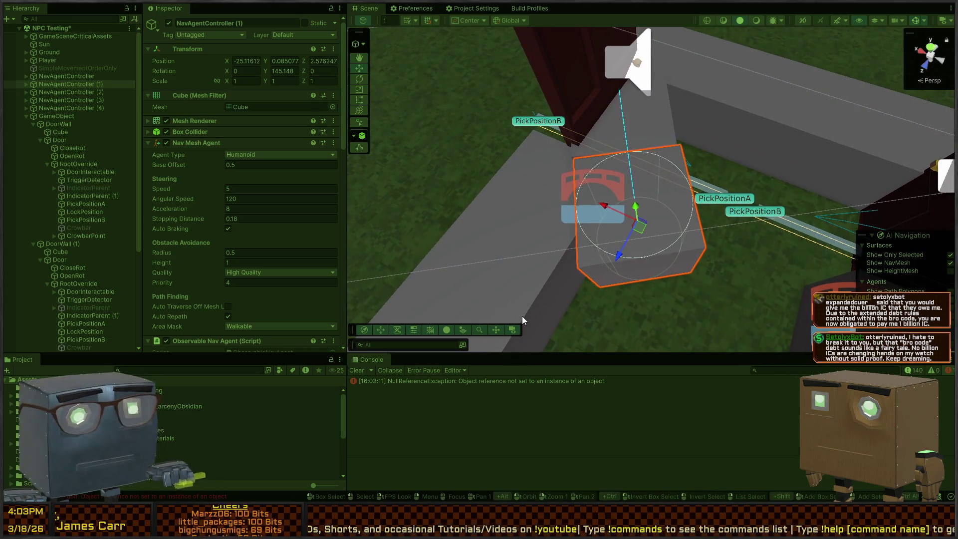
pyautogui.click(424, 381)
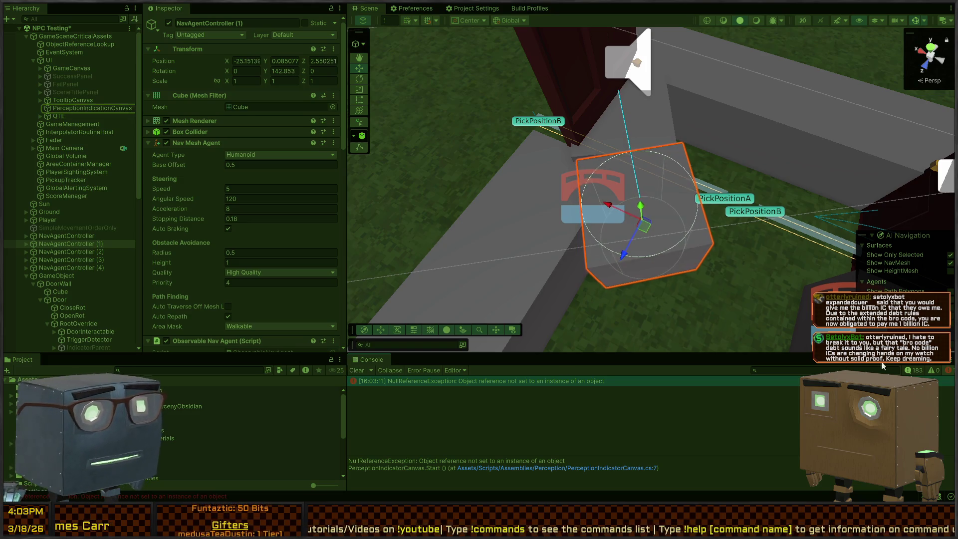
# Clear and collapse the console, then inspect the Stop called and destination-changed log entries (-45.33, -51.69).
pyautogui.click(909, 370)
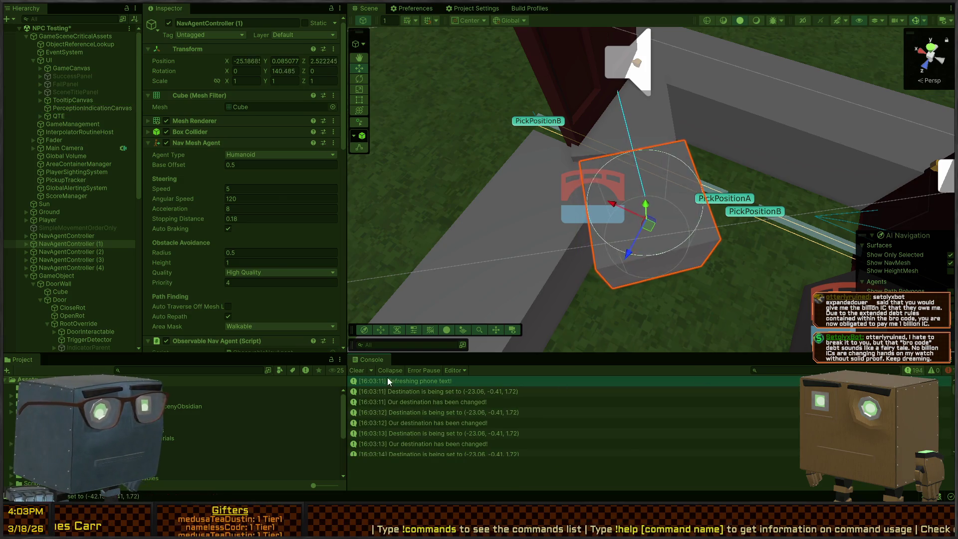
pyautogui.click(387, 370)
pyautogui.click(355, 372)
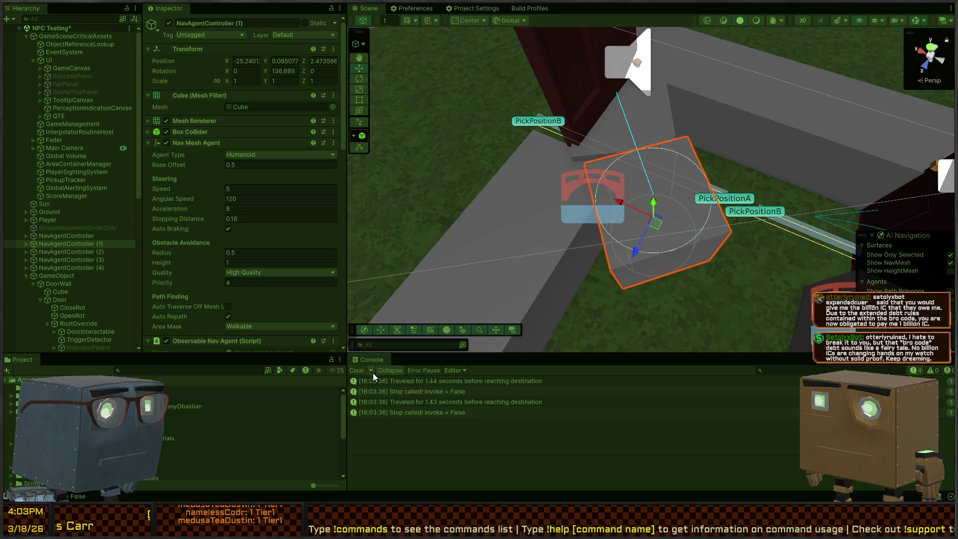
pyautogui.click(470, 391)
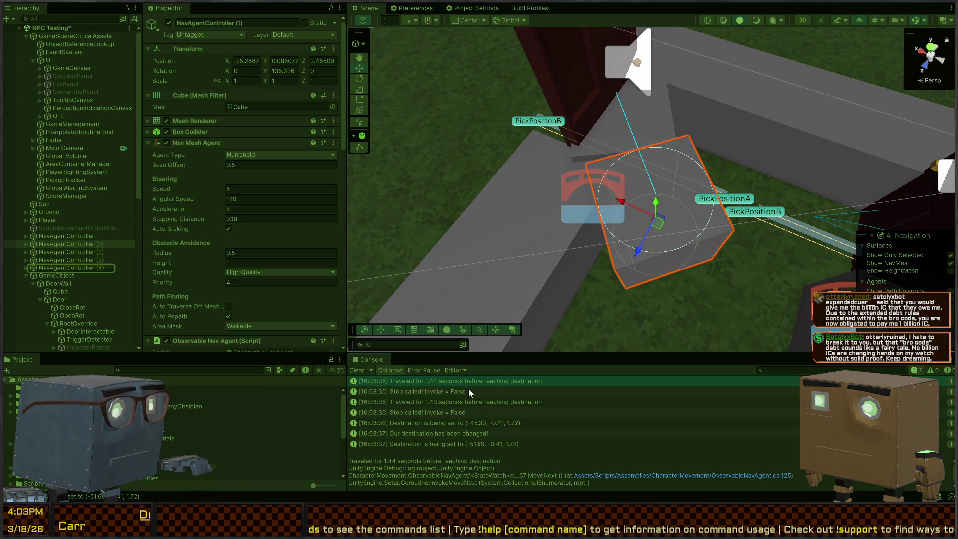
pyautogui.click(473, 406)
pyautogui.click(438, 412)
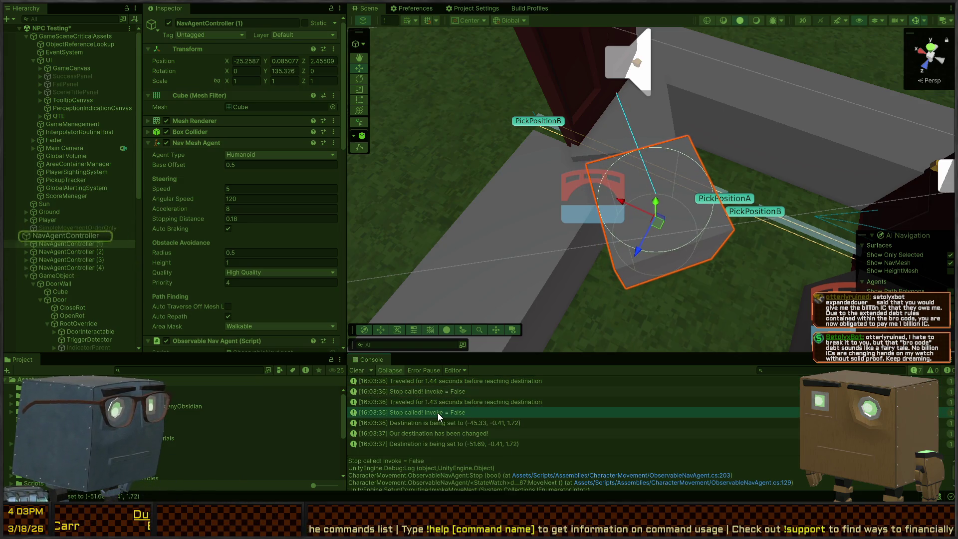
pyautogui.click(473, 430)
pyautogui.click(474, 426)
pyautogui.click(468, 439)
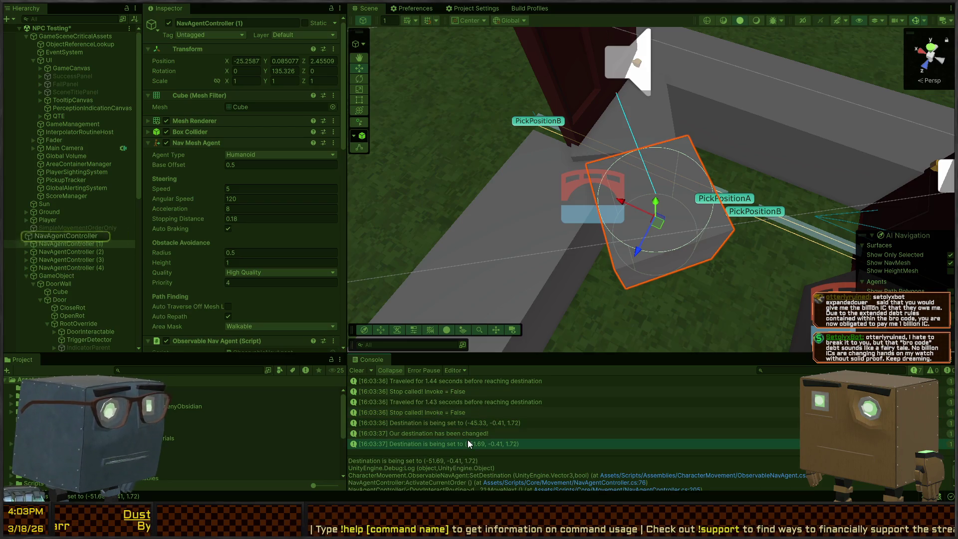
pyautogui.click(468, 437)
# Frame NavAgentController (1) and follow it through the row of door walls before returning to ObservableNavAgent.cs.
pyautogui.moveTo(649, 224)
pyautogui.mouseDown()
pyautogui.moveTo(744, 199)
pyautogui.moveTo(712, 239)
pyautogui.mouseUp()
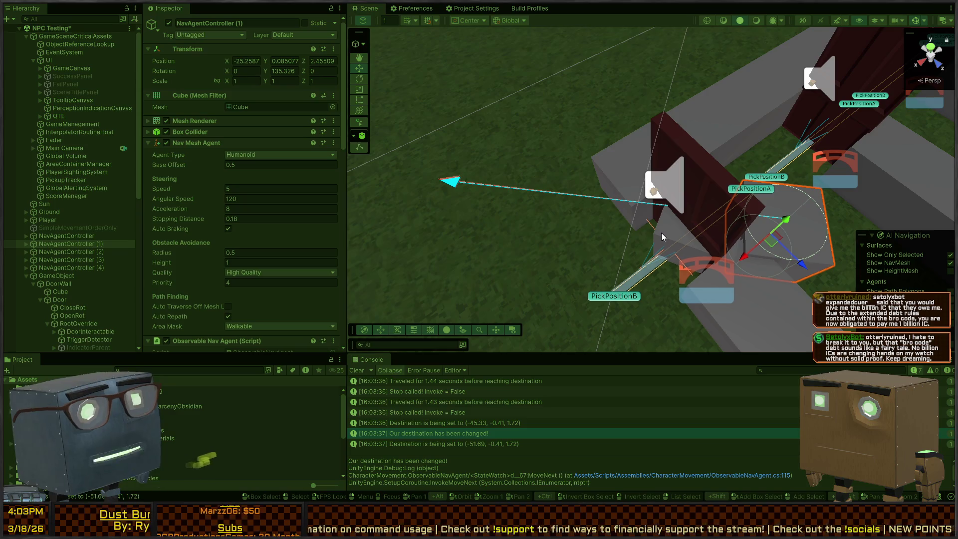
pyautogui.moveTo(624, 181)
pyautogui.mouseDown()
pyautogui.moveTo(521, 166)
pyautogui.moveTo(671, 142)
pyautogui.moveTo(714, 100)
pyautogui.moveTo(719, 141)
pyautogui.moveTo(370, 148)
pyautogui.moveTo(615, 184)
pyautogui.mouseUp()
pyautogui.press('f')
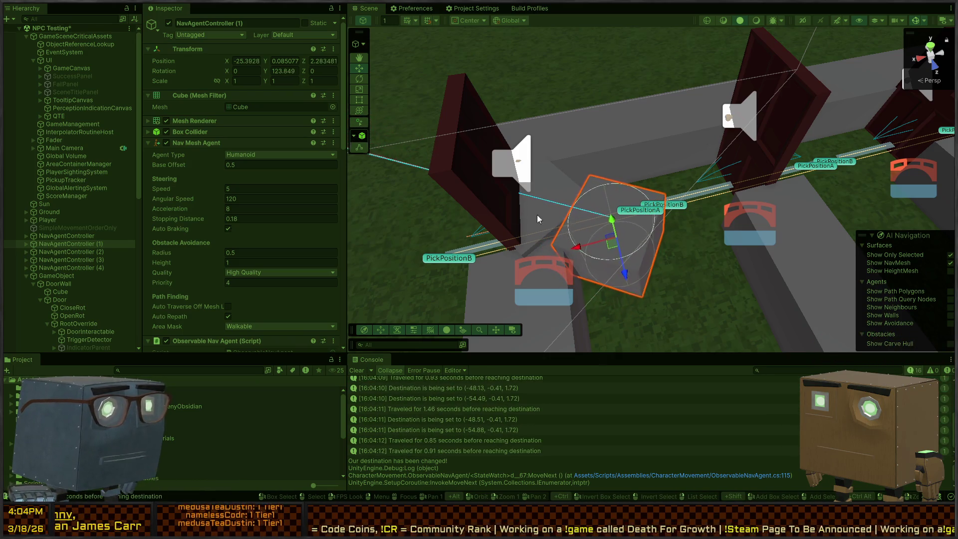
pyautogui.moveTo(687, 227); pyautogui.dragTo(632, 253)
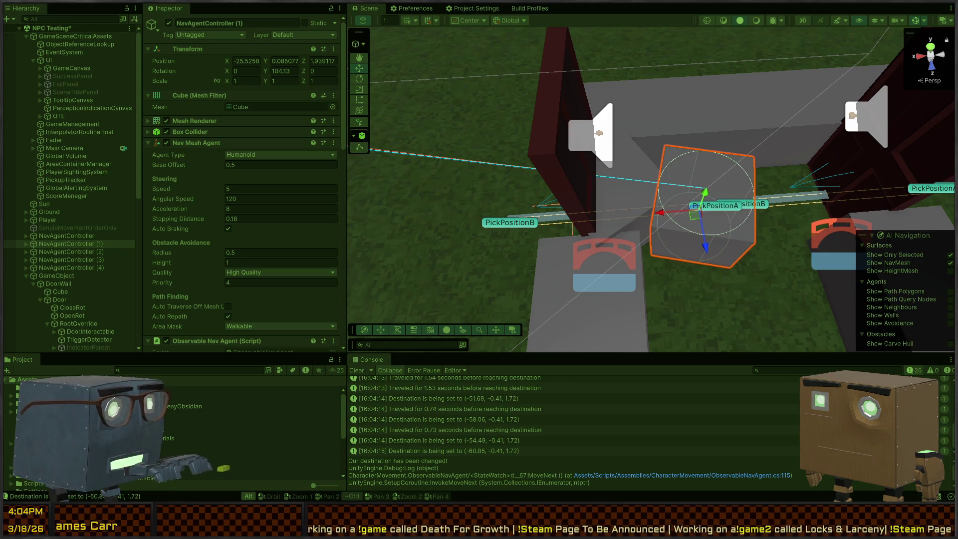
pyautogui.hotkey('alt', 'Tab')
pyautogui.scroll(-4, 264, 228)
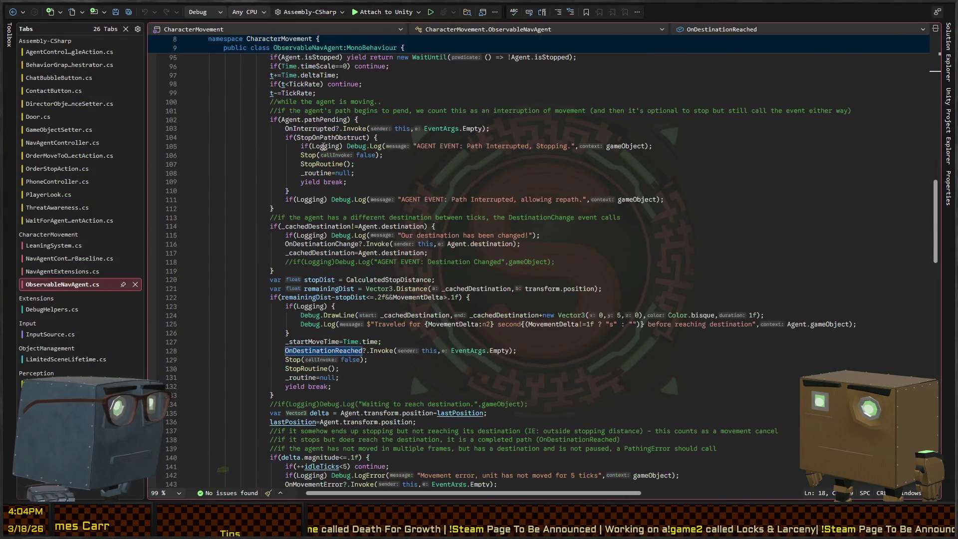
# On line 102, add '|| Agent.pathStatus == NavMeshPathStatus.PathPartial' after Agent.pathPending.
pyautogui.click(314, 126)
pyautogui.click(319, 120)
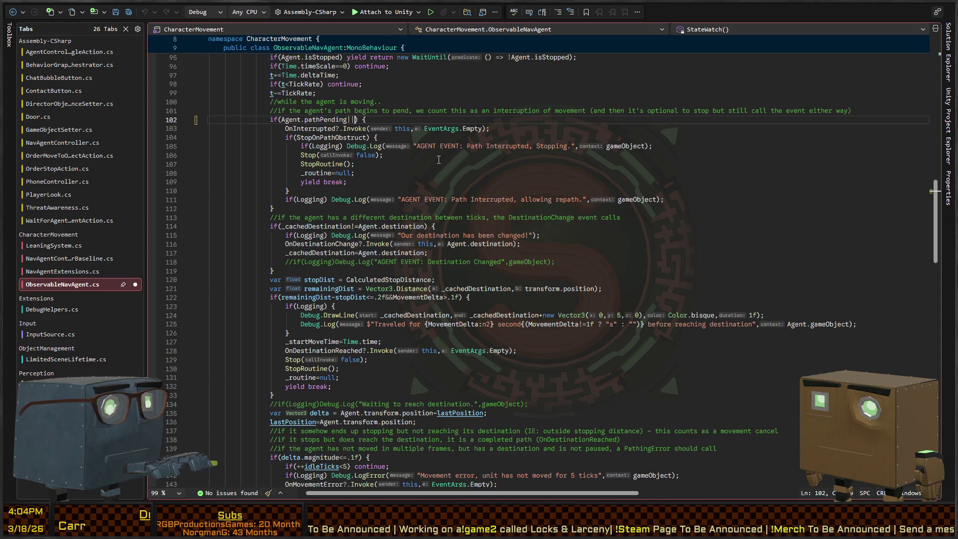
pyautogui.write('Agent.pathStatus')
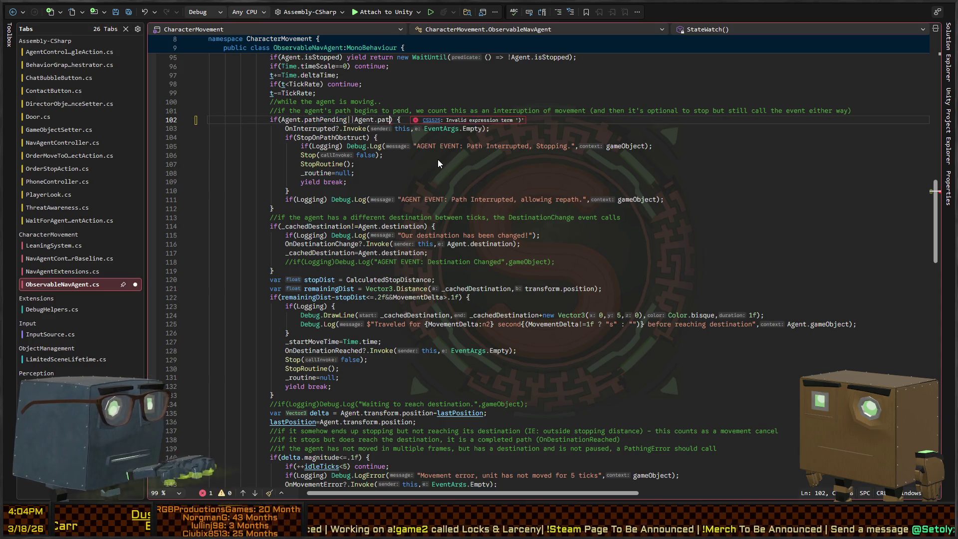
pyautogui.write('== ')
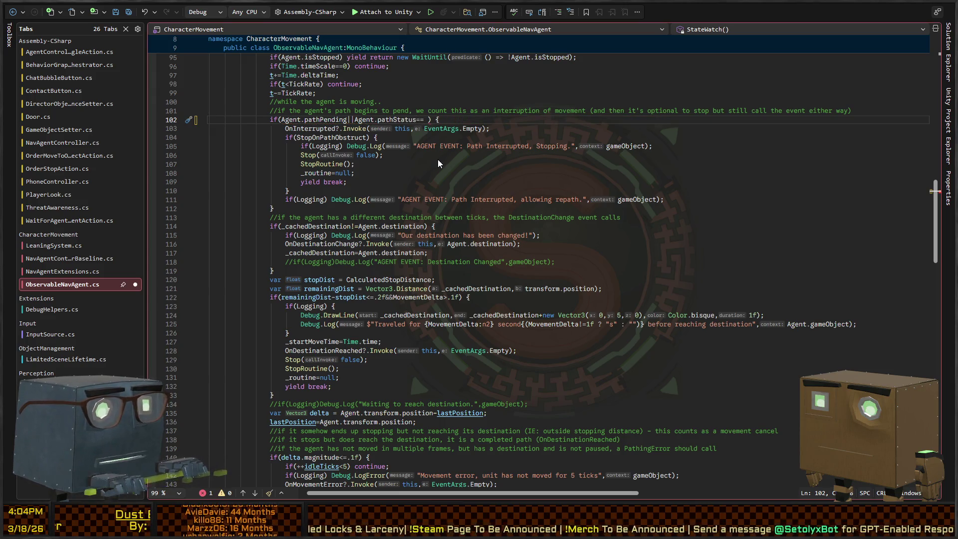
pyautogui.write('NavMeshPathStatus.PathPartial')
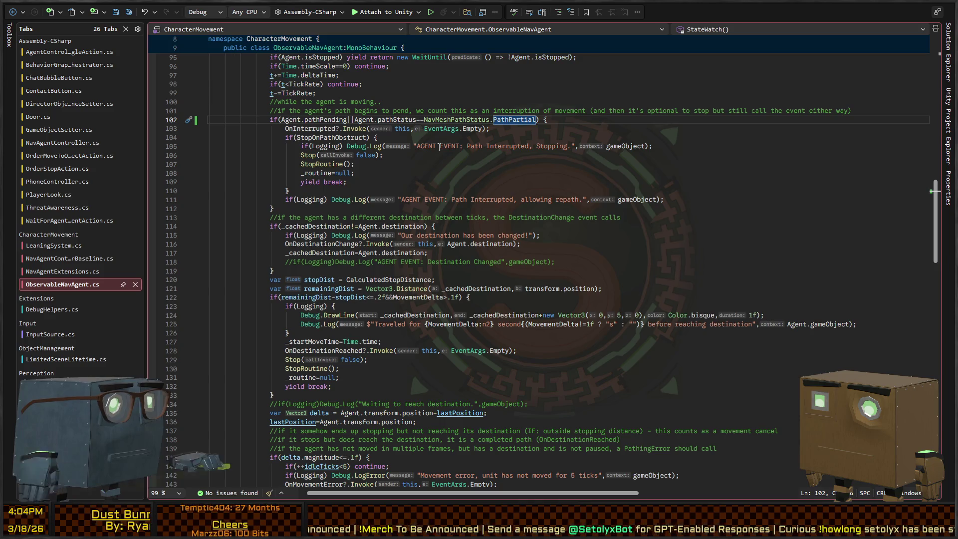
pyautogui.hotkey('alt', 'Tab')
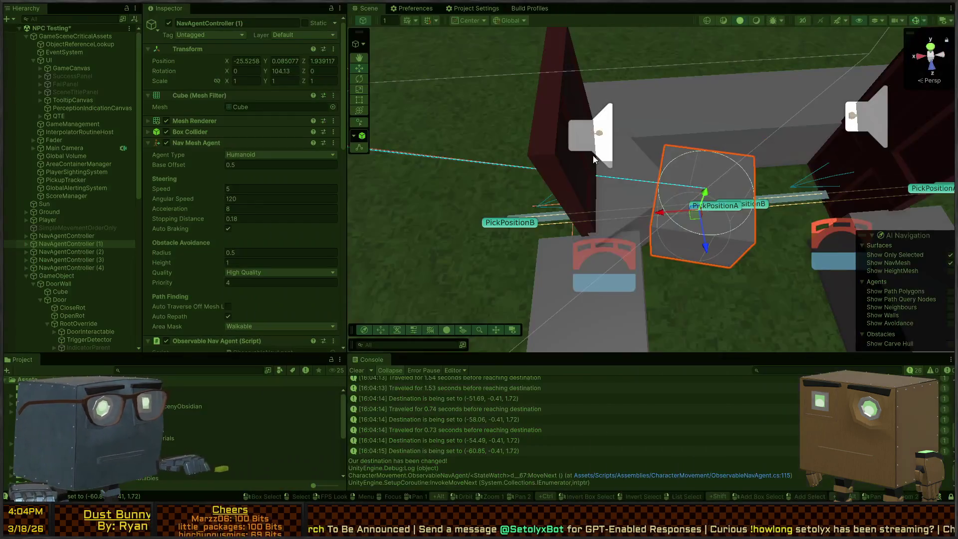
# Exit Play mode so the edited scripts recompile.
pyautogui.hotkey('ctrl', 'p')
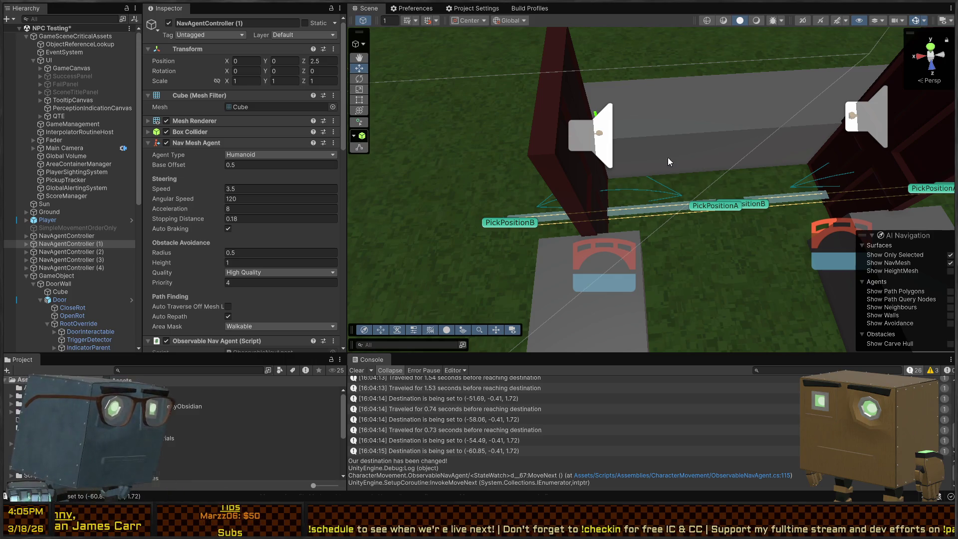
# Start Play mode and orbit along the door corridor to watch an agent at the doorway.
pyautogui.hotkey('ctrl', 'p')
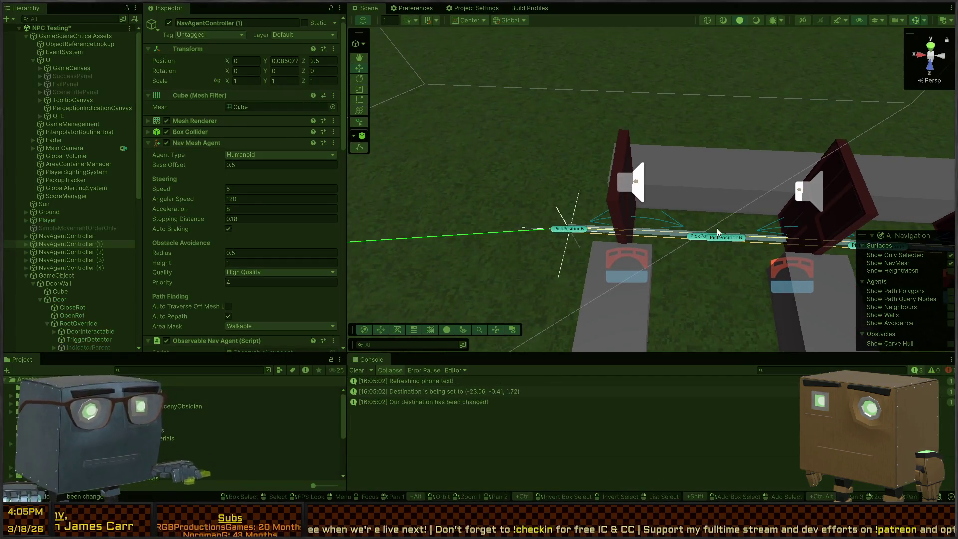
pyautogui.moveTo(718, 231)
pyautogui.mouseDown()
pyautogui.moveTo(582, 197)
pyautogui.moveTo(609, 163)
pyautogui.moveTo(679, 190)
pyautogui.mouseUp()
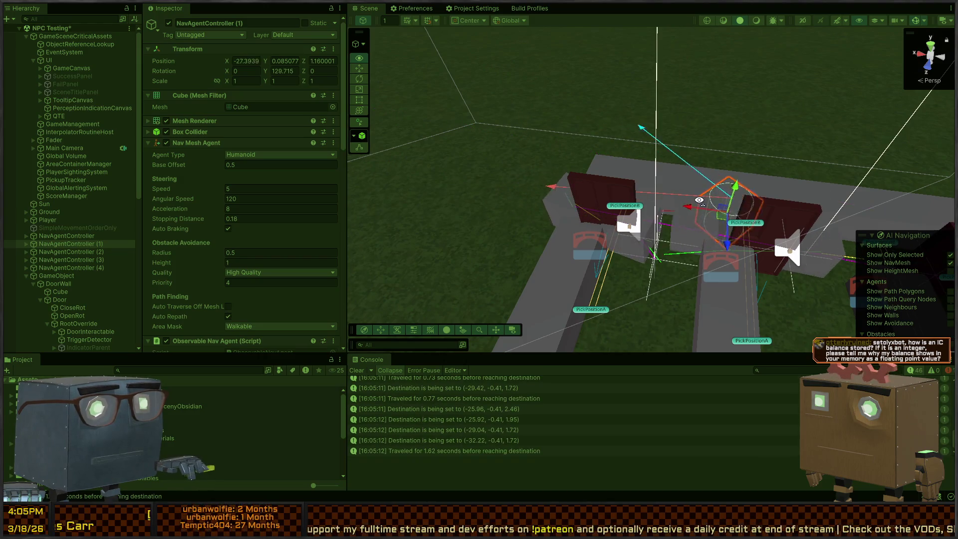
pyautogui.moveTo(699, 201); pyautogui.dragTo(776, 199)
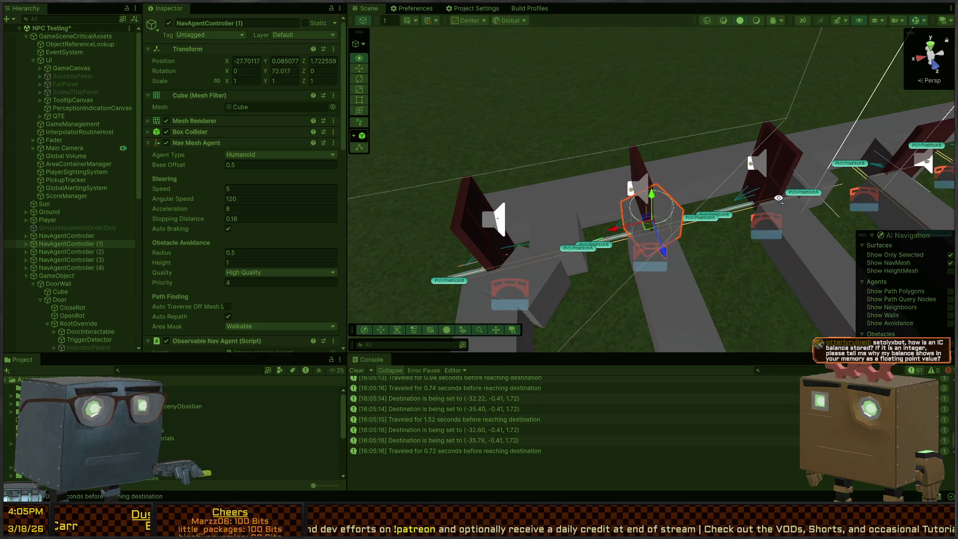
pyautogui.moveTo(778, 198); pyautogui.dragTo(734, 216)
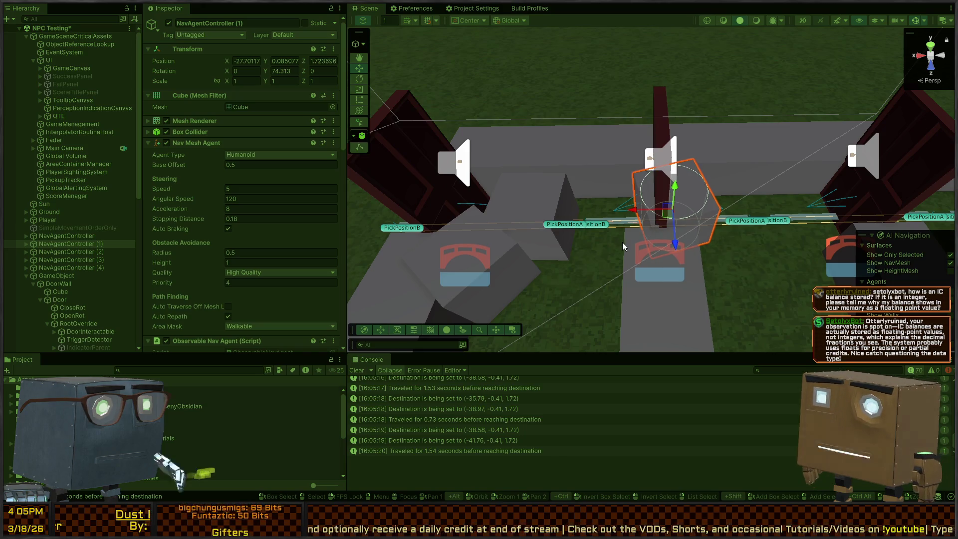
pyautogui.moveTo(622, 246)
pyautogui.mouseDown()
pyautogui.moveTo(573, 231)
pyautogui.moveTo(606, 225)
pyautogui.moveTo(688, 249)
pyautogui.moveTo(673, 235)
pyautogui.mouseUp()
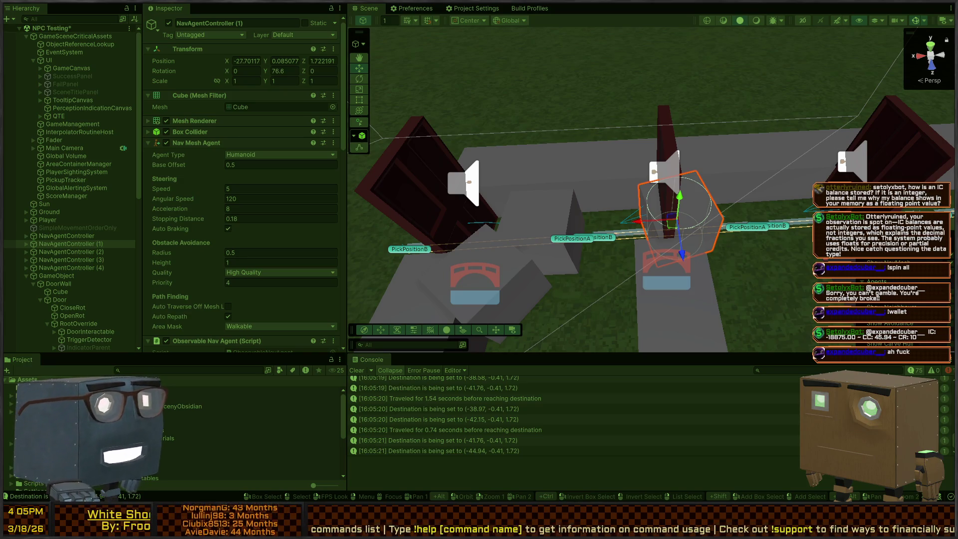
pyautogui.moveTo(677, 206); pyautogui.dragTo(677, 206)
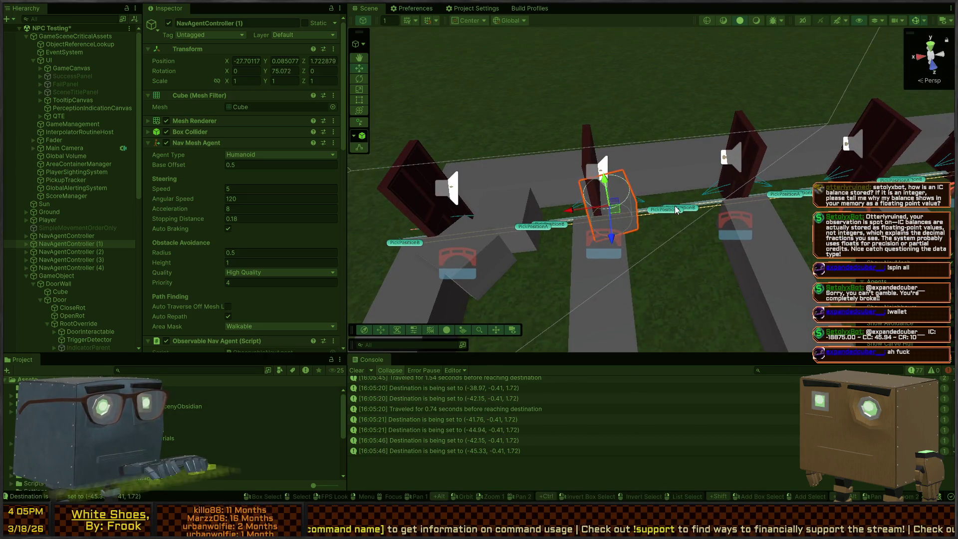
pyautogui.moveTo(609, 210)
pyautogui.mouseDown()
pyautogui.moveTo(665, 261)
pyautogui.moveTo(739, 245)
pyautogui.moveTo(531, 246)
pyautogui.moveTo(612, 265)
pyautogui.mouseUp()
# Select NavAgentController (3) and (4) and orbit around them between the doors.
pyautogui.click(739, 245)
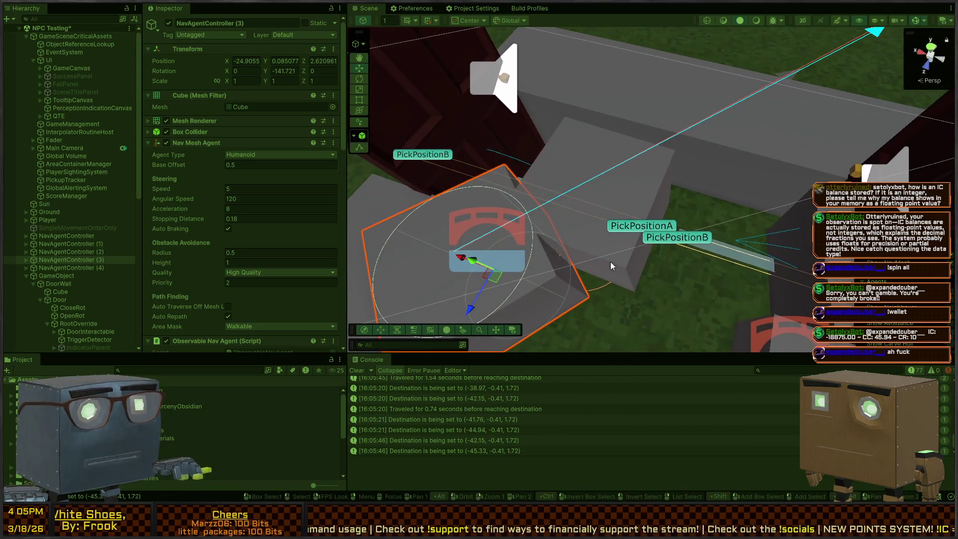
pyautogui.click(613, 199)
pyautogui.moveTo(613, 200)
pyautogui.mouseDown()
pyautogui.moveTo(711, 205)
pyautogui.moveTo(649, 183)
pyautogui.moveTo(667, 314)
pyautogui.mouseUp()
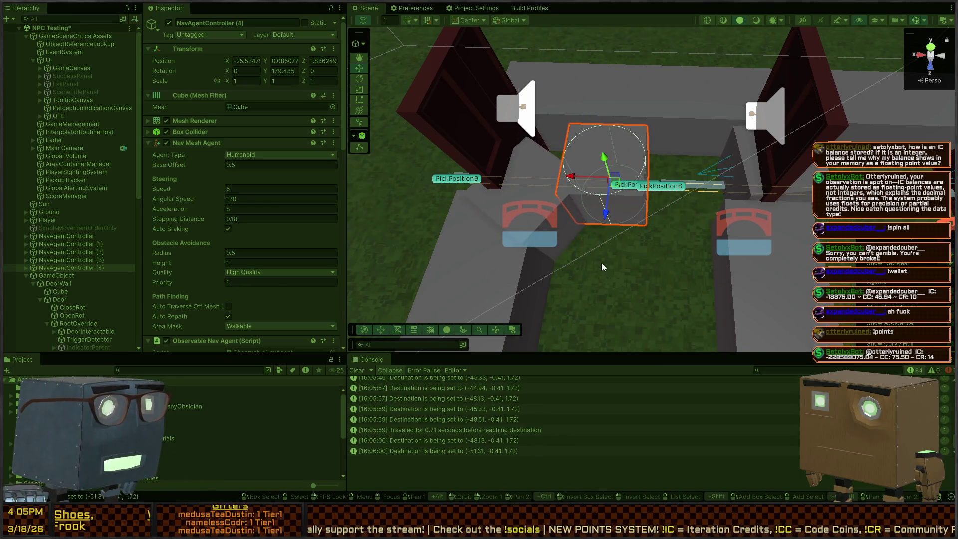
pyautogui.moveTo(601, 262); pyautogui.dragTo(636, 222)
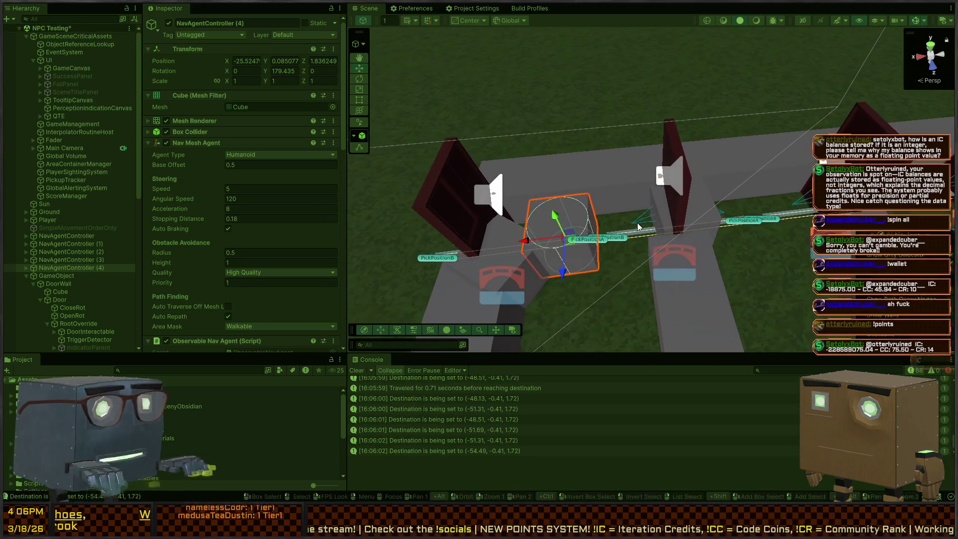
pyautogui.hotkey('alt', 'Tab')
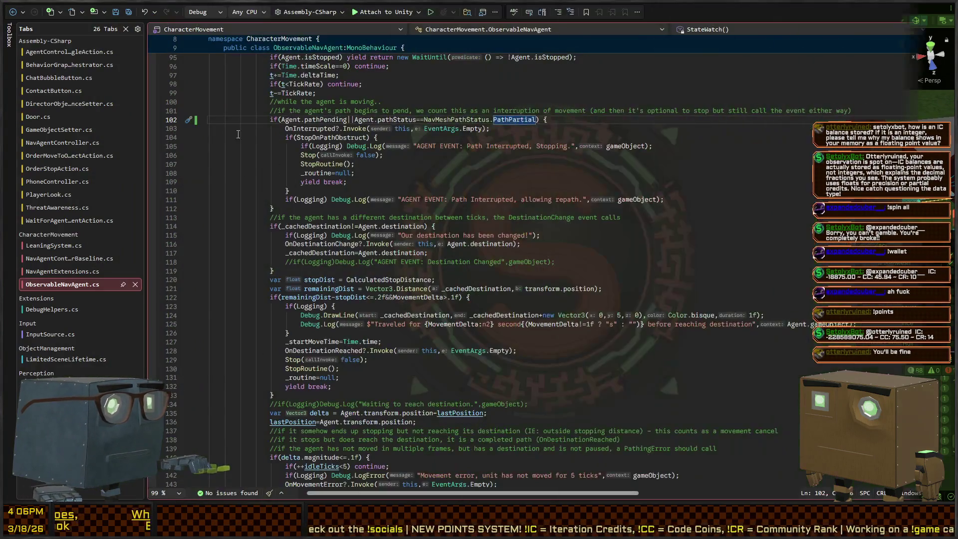
# Insert 'if(Logging) Debug.Log("Tick", gameObject);' as the first line inside the StateWatch while(true) loop.
pyautogui.scroll(6, 341, 130)
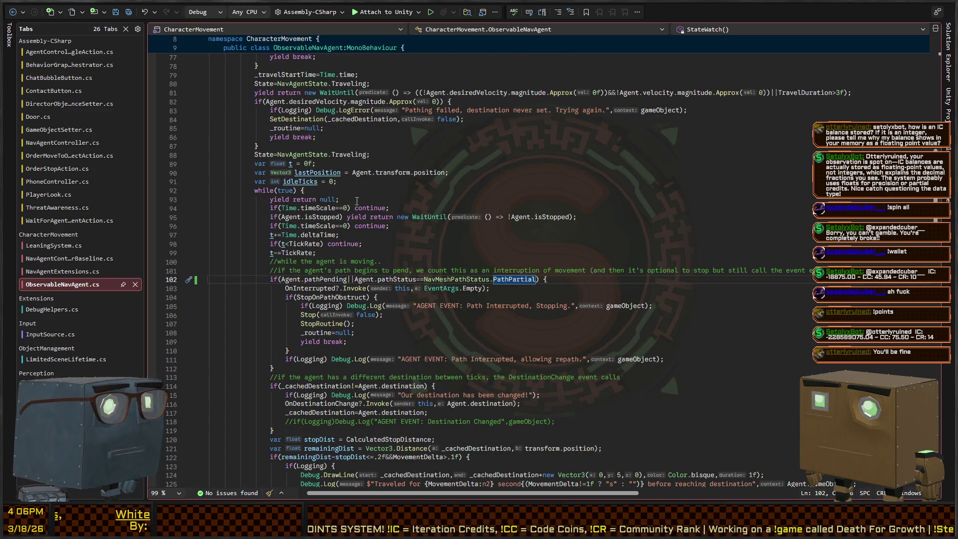
pyautogui.scroll(6, 336, 186)
pyautogui.scroll(-6, 359, 197)
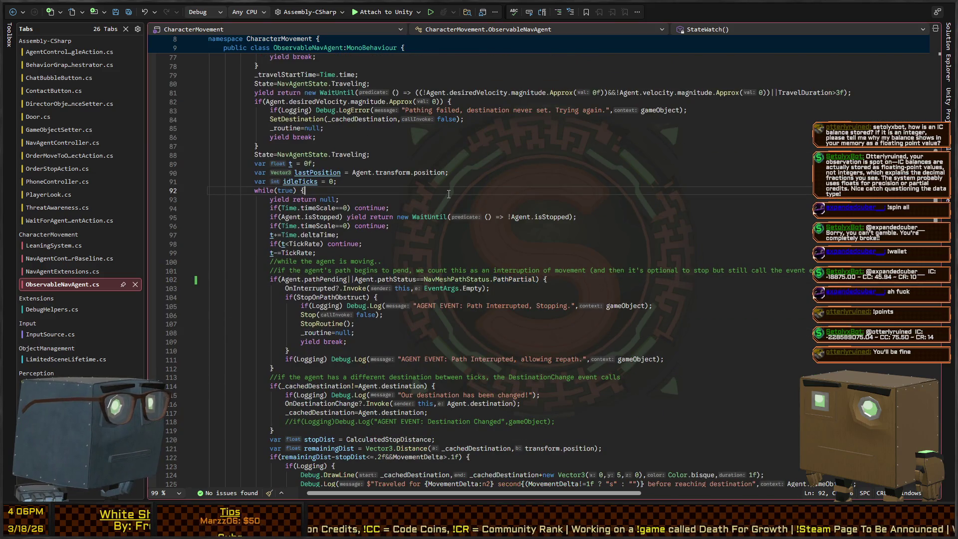
pyautogui.press('Return')
pyautogui.write('if(Logging')
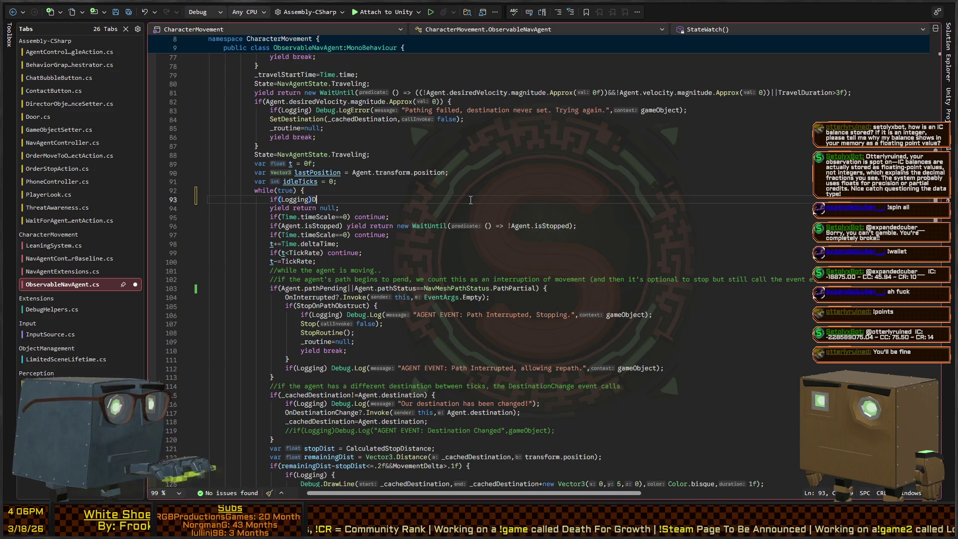
pyautogui.write('ebug.Log("Tick");')
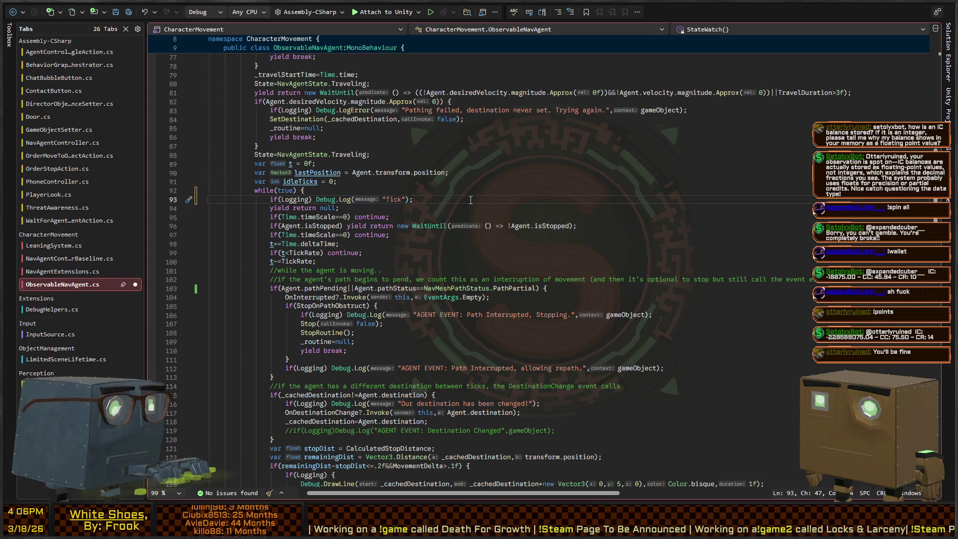
pyautogui.hotkey('shift', 'Home')
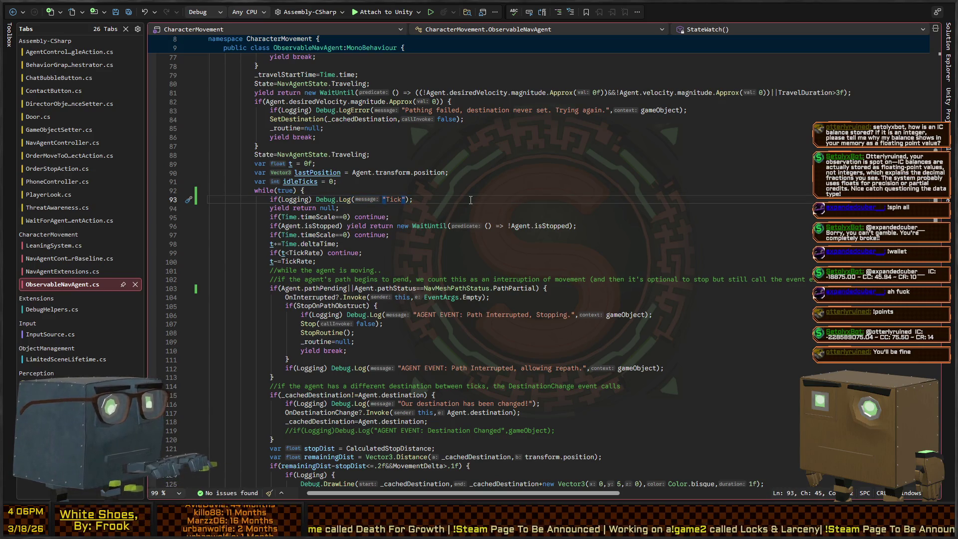
pyautogui.write(',gameObject')
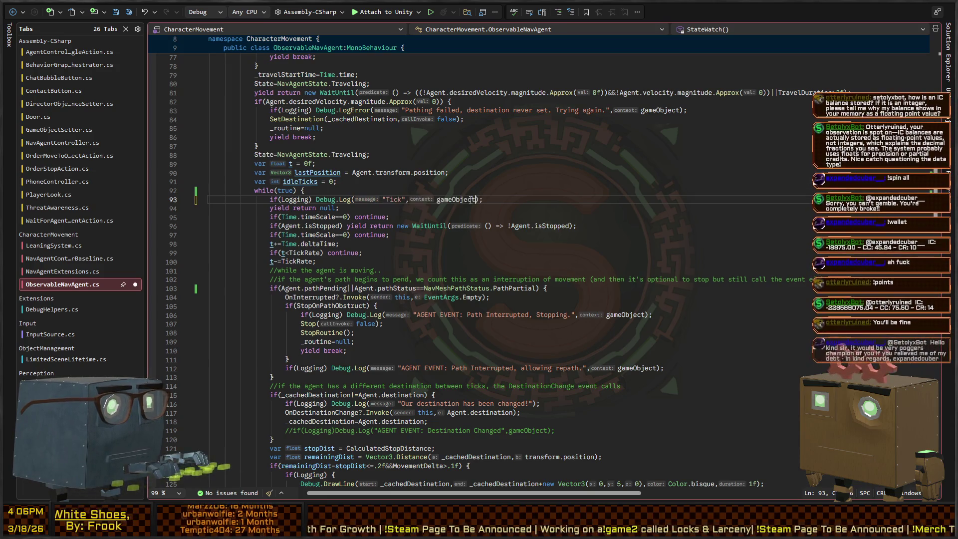
pyautogui.hotkey('alt', 'Tab')
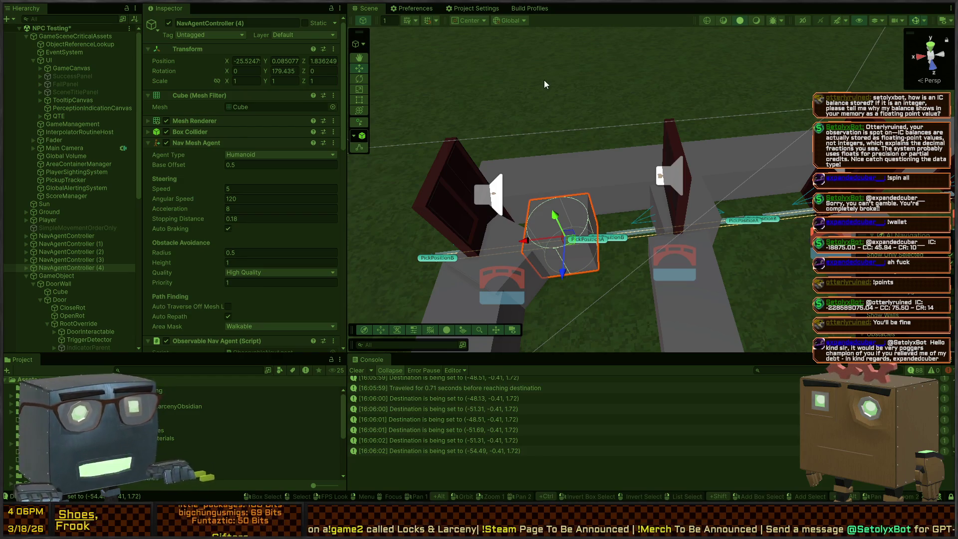
# Stop the current run and fly the scene camera up above the doors.
pyautogui.hotkey('ctrl', 'p')
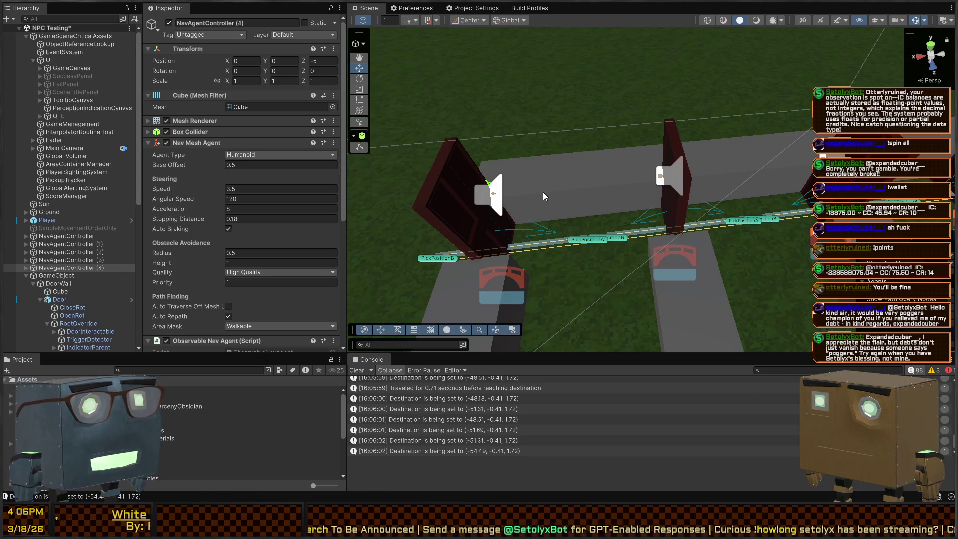
pyautogui.rightClick(543, 192)
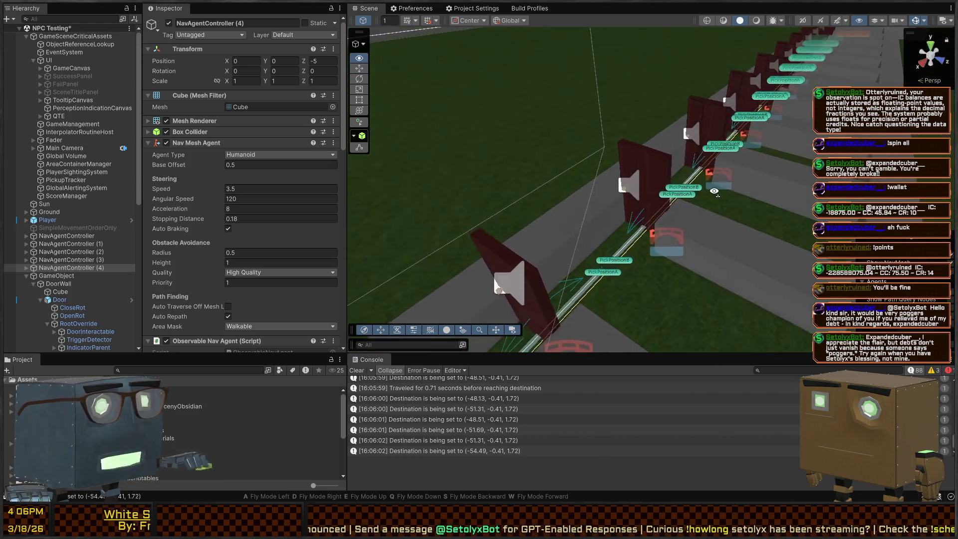
pyautogui.press('s')
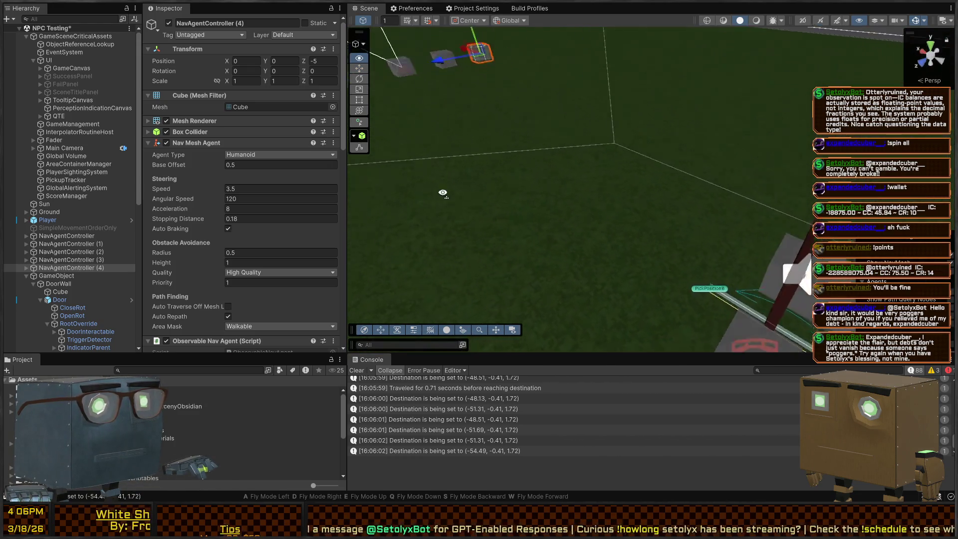
# Start Play mode, fly down along the door wall, and inspect a destination log's stack trace.
pyautogui.hotkey('ctrl', 'p')
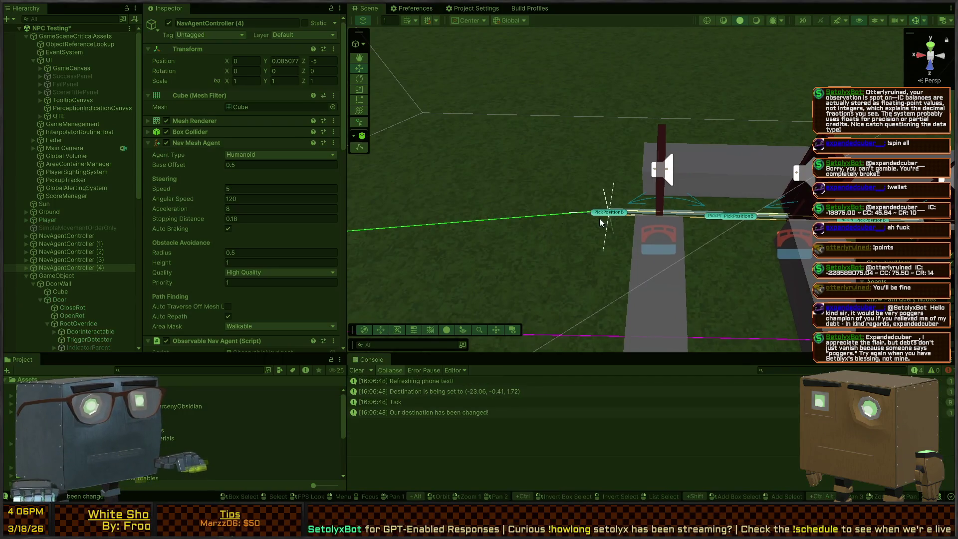
pyautogui.rightClick(556, 198)
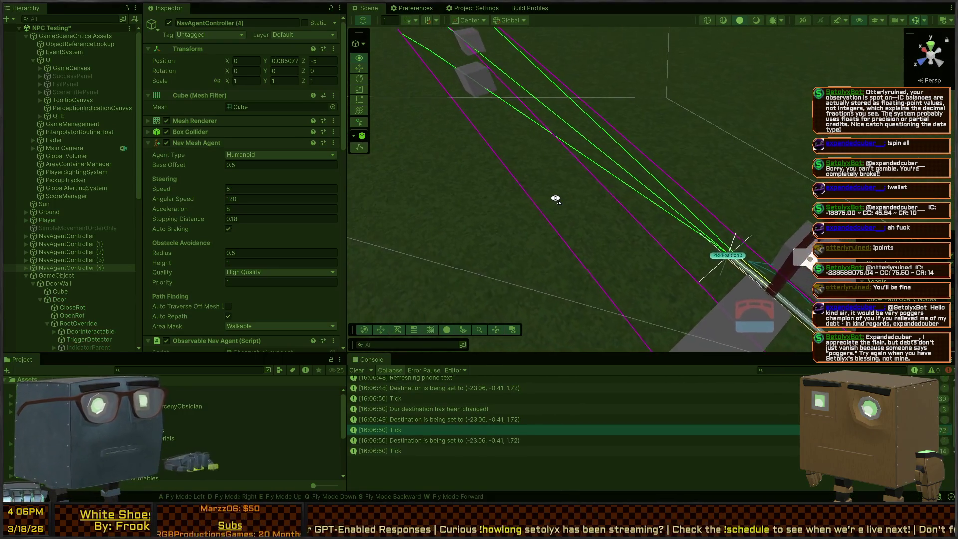
pyautogui.press('w')
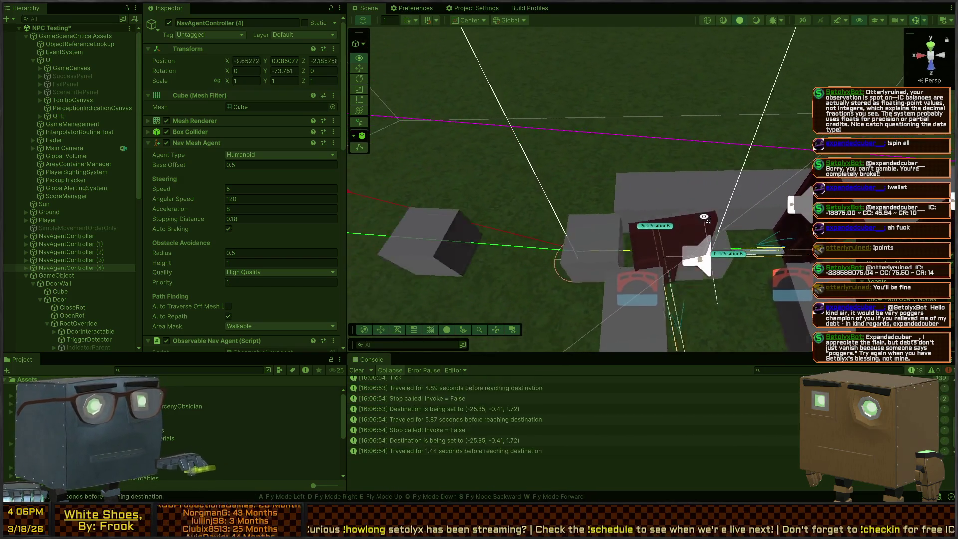
pyautogui.press('d')
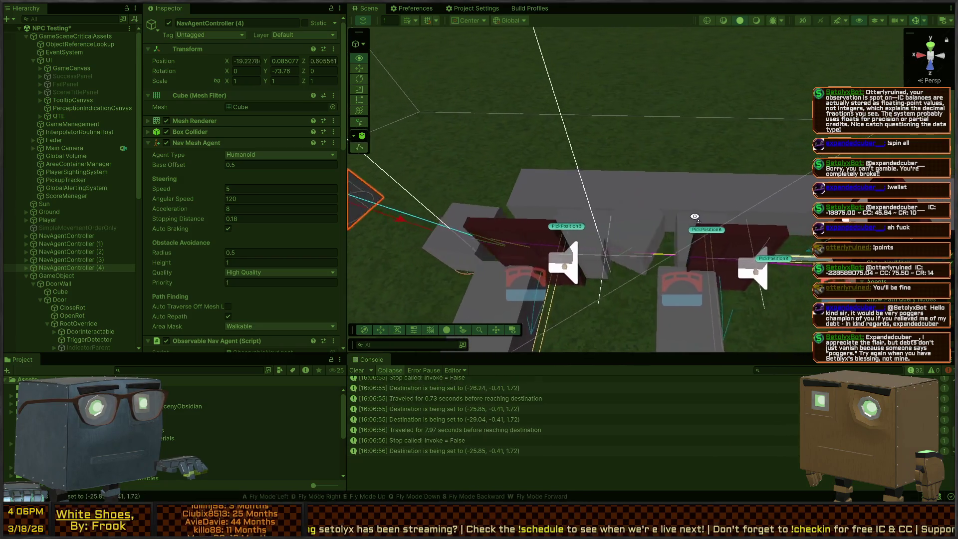
pyautogui.moveTo(693, 219)
pyautogui.mouseDown()
pyautogui.moveTo(694, 236)
pyautogui.moveTo(617, 223)
pyautogui.moveTo(663, 282)
pyautogui.mouseUp()
pyautogui.click(507, 399)
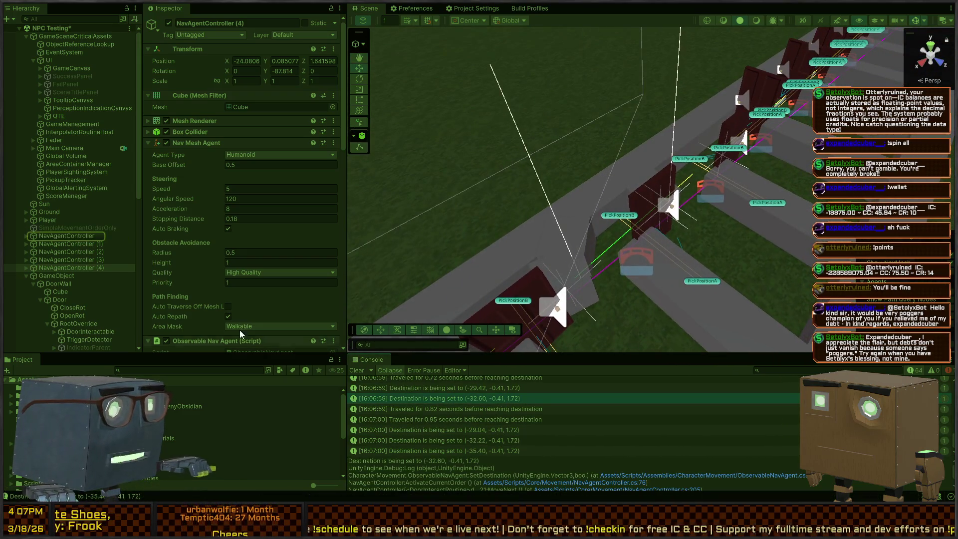
# Stop Play mode, multi-select NavAgentControllers through (4), and try enabling Logging on all of them.
pyautogui.hotkey('ctrl', 'p')
pyautogui.click(45, 236)
pyautogui.keyDown('shift'); pyautogui.click(58, 260); pyautogui.keyUp('shift')
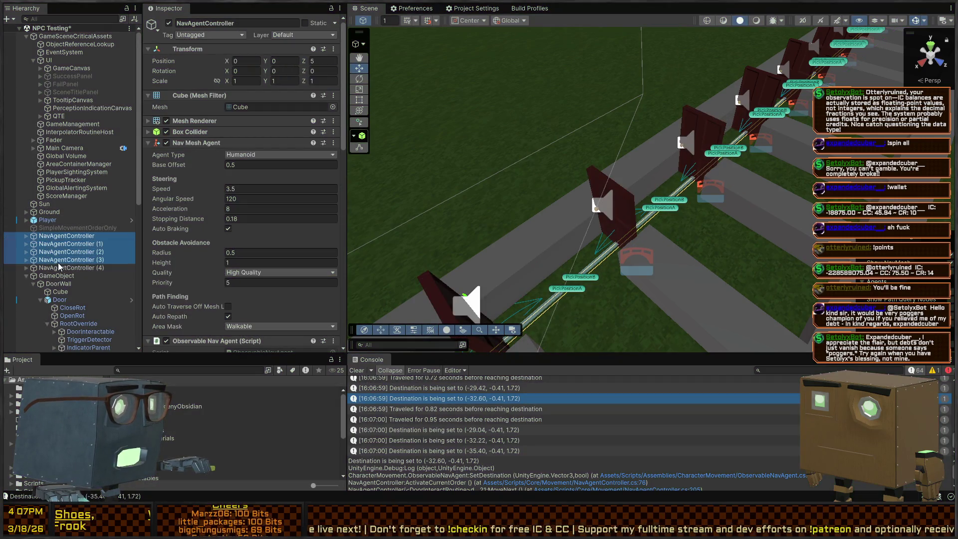
pyautogui.keyDown('shift'); pyautogui.click(53, 269); pyautogui.keyUp('shift')
pyautogui.scroll(-3, 250, 304)
pyautogui.scroll(-5, 224, 249)
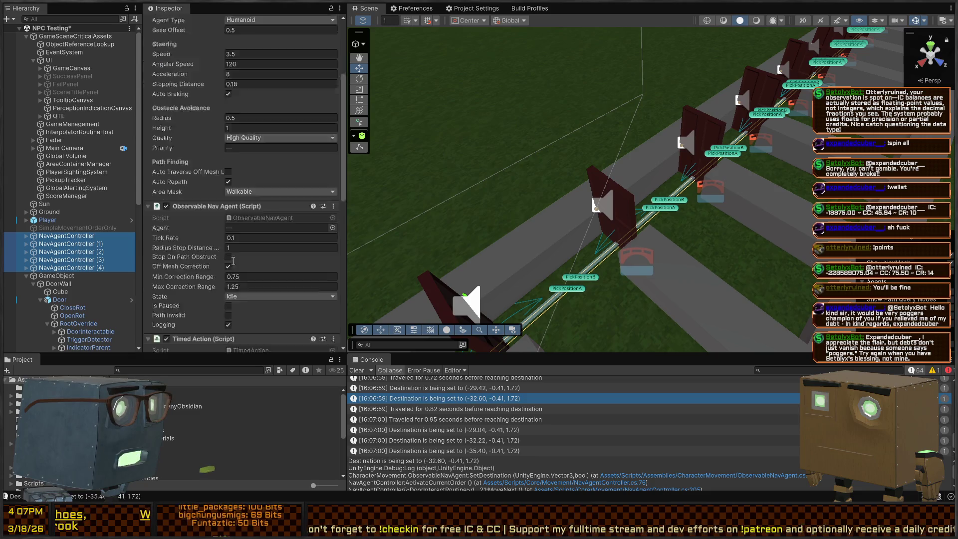
pyautogui.scroll(-5, 233, 233)
pyautogui.scroll(-2, 233, 233)
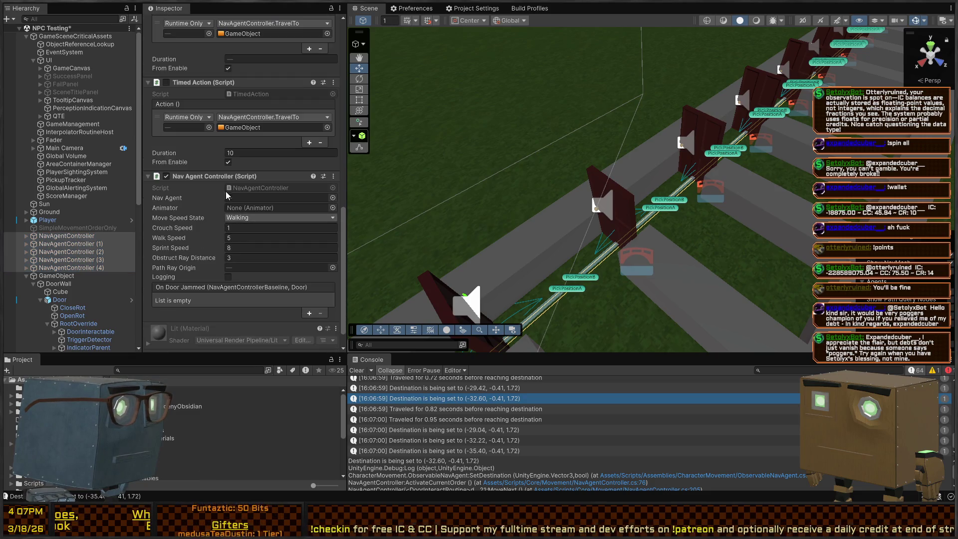
pyautogui.click(229, 277)
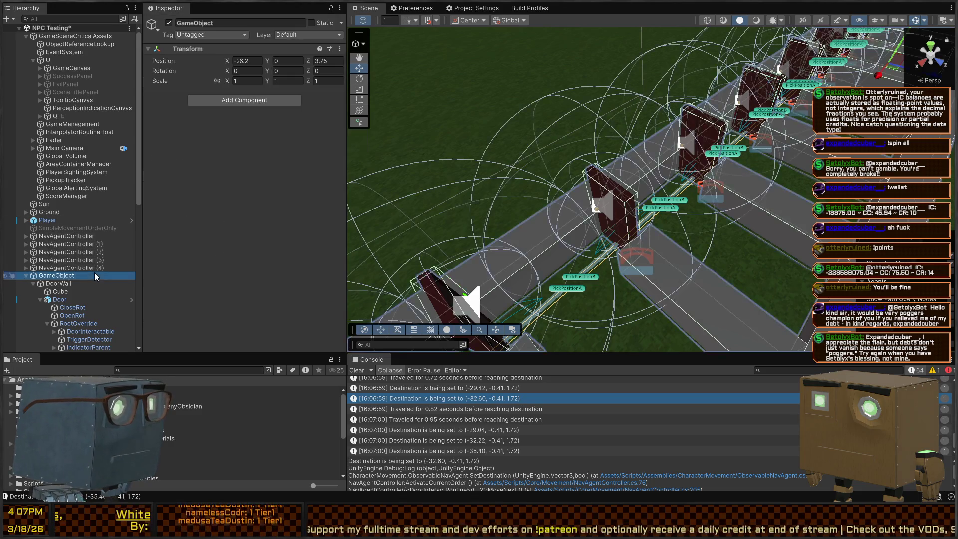
pyautogui.click(95, 269)
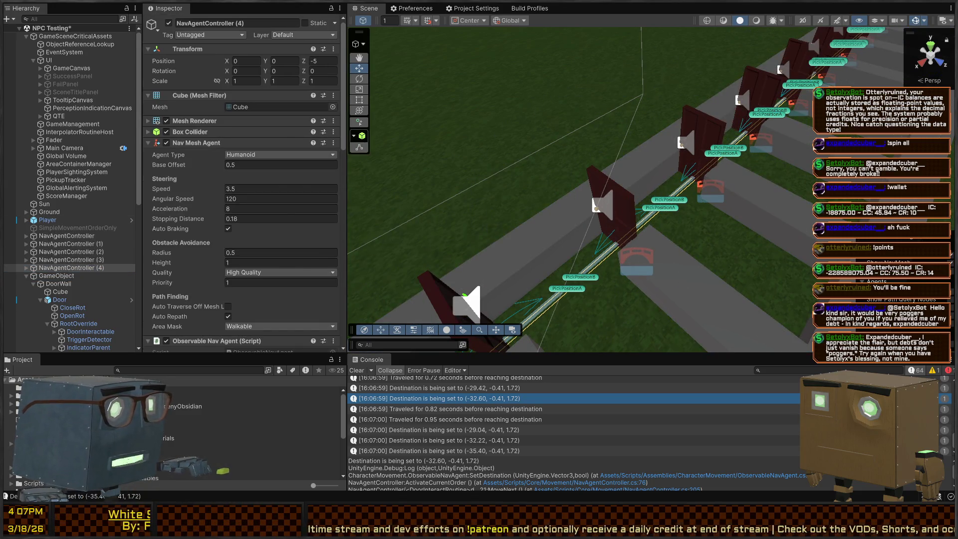
# Glance at the code, restart Play mode, and select NavAgentController (1) as it nears the doors.
pyautogui.hotkey('alt', 'Tab')
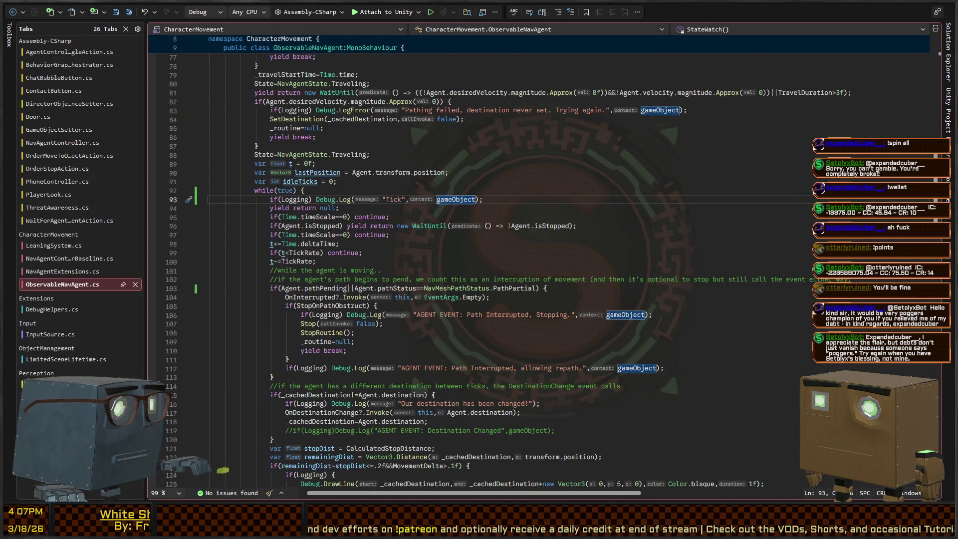
pyautogui.hotkey('alt', 'Tab')
pyautogui.hotkey('ctrl', 'p')
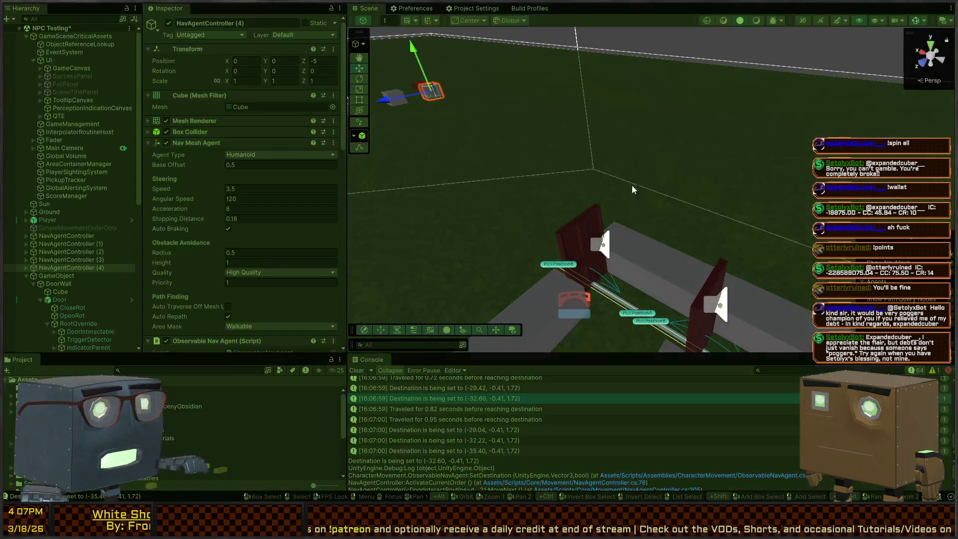
pyautogui.moveTo(632, 185)
pyautogui.mouseDown()
pyautogui.moveTo(726, 181)
pyautogui.moveTo(631, 189)
pyautogui.moveTo(602, 173)
pyautogui.mouseUp()
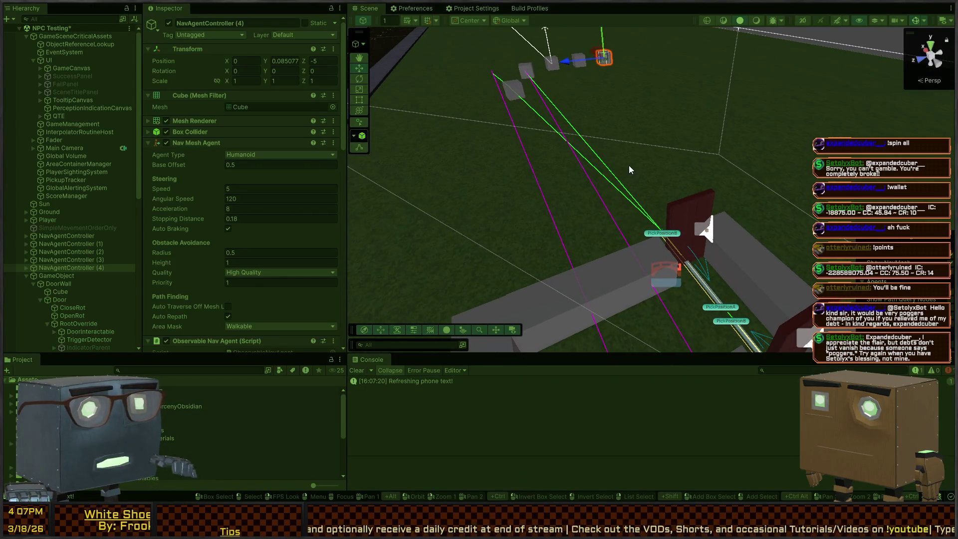
pyautogui.moveTo(463, 153)
pyautogui.mouseDown()
pyautogui.moveTo(589, 239)
pyautogui.moveTo(691, 251)
pyautogui.mouseUp()
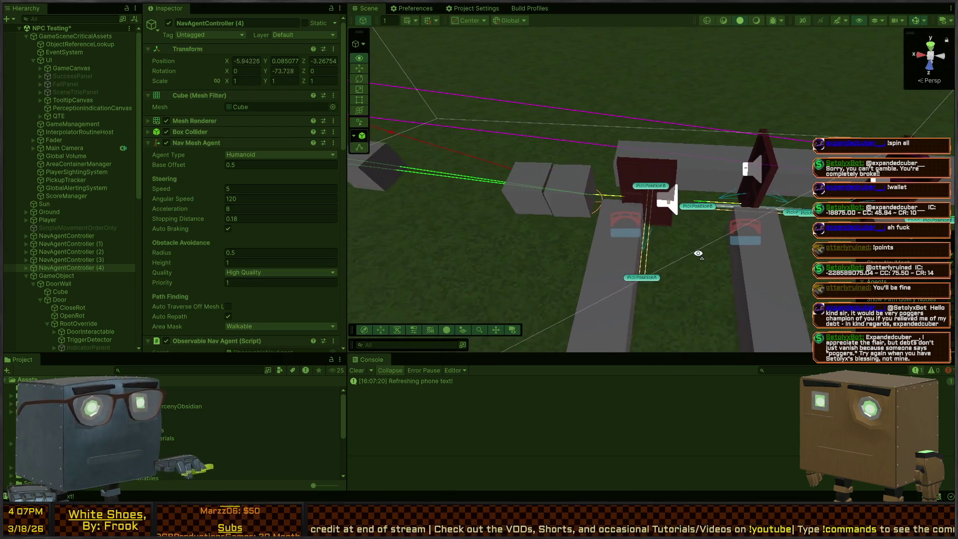
pyautogui.click(600, 179)
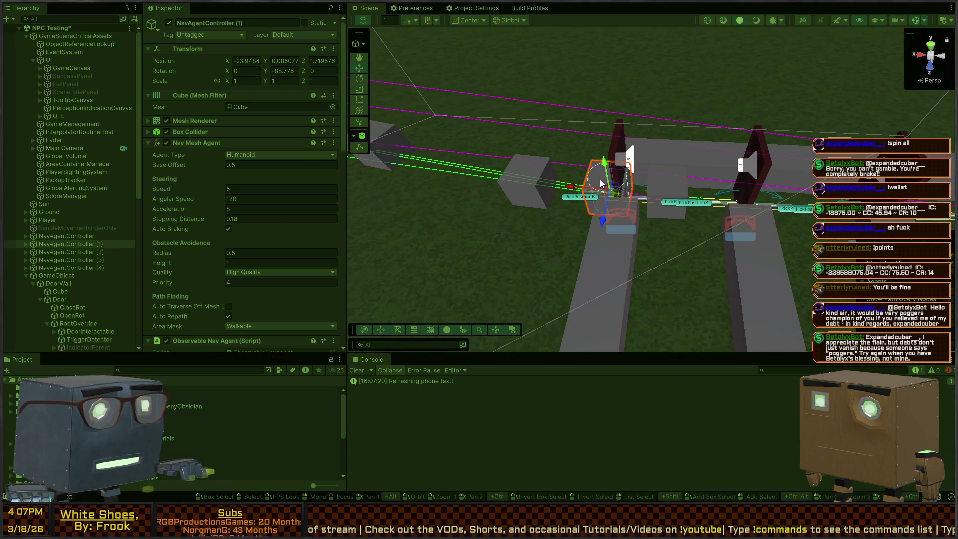
# Tick Logging on NavAgentController (1)'s Nav Agent Controller component.
pyautogui.scroll(-5, 211, 189)
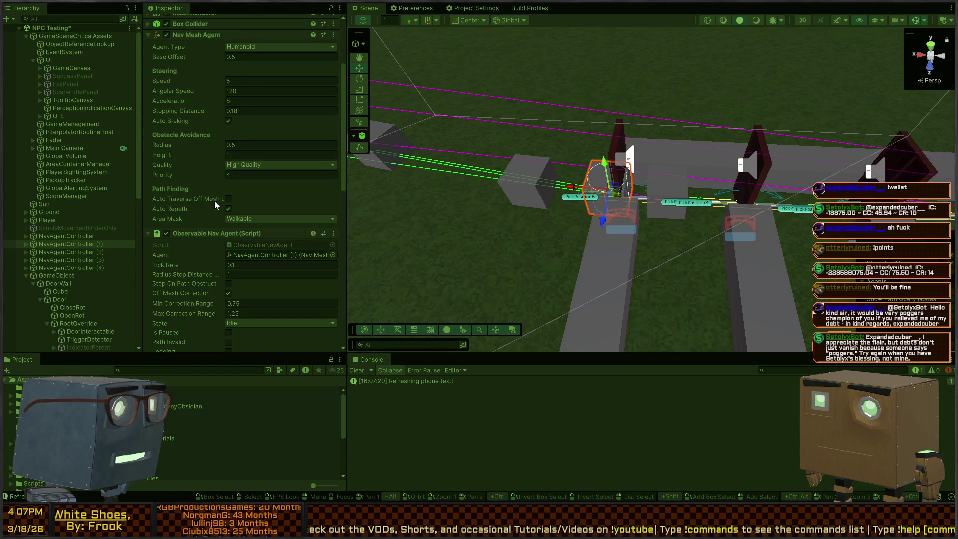
pyautogui.scroll(-6, 217, 144)
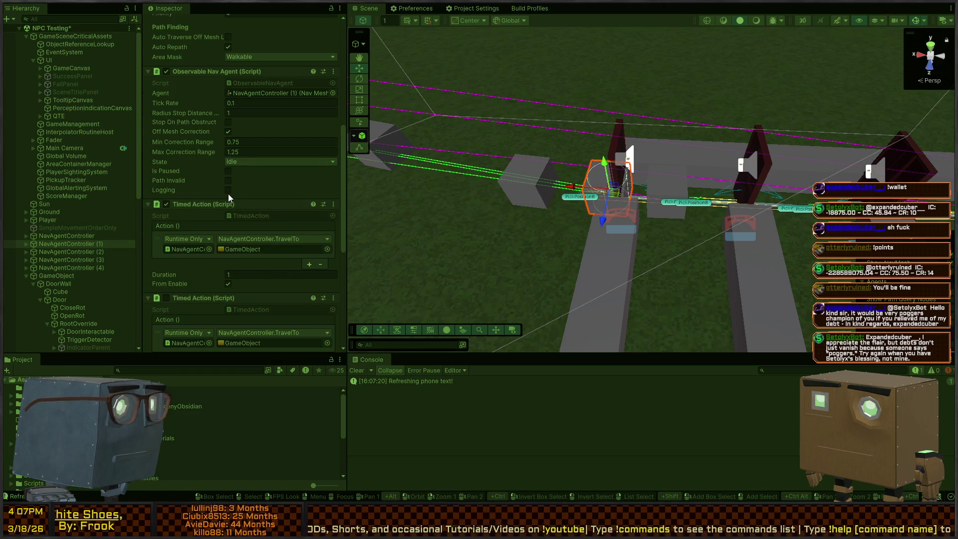
pyautogui.scroll(-9, 224, 190)
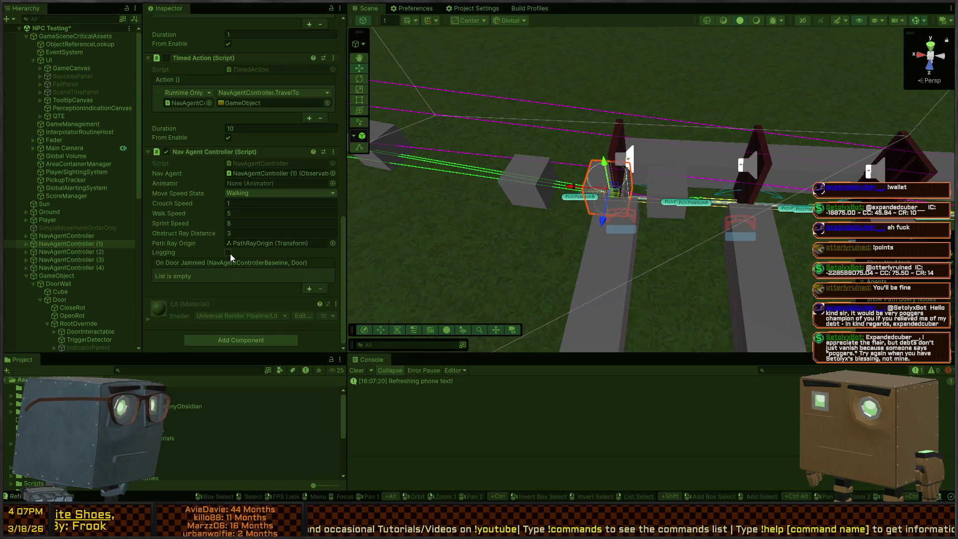
pyautogui.click(228, 253)
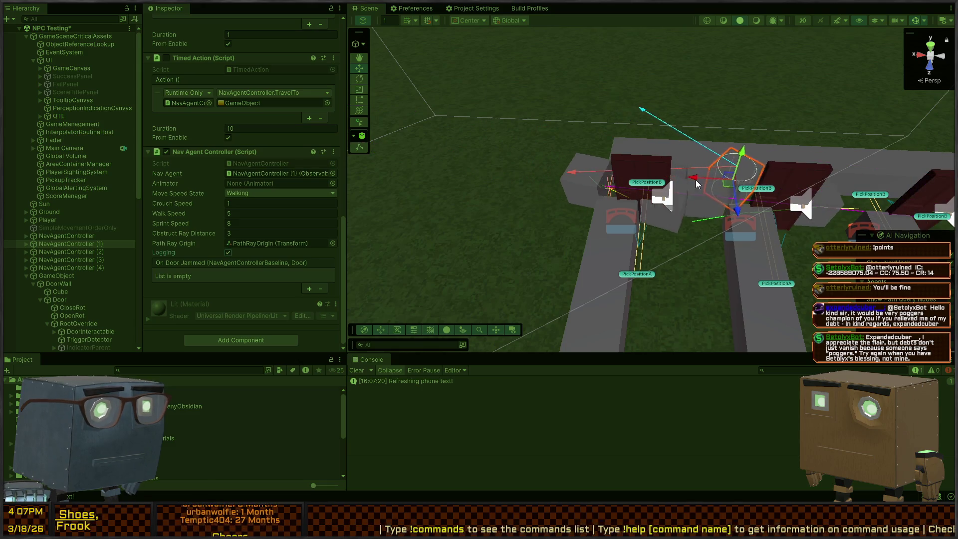
# Fly the scene camera along the row of doors, following the agent as it passes.
pyautogui.moveTo(706, 133)
pyautogui.mouseDown()
pyautogui.moveTo(834, 132)
pyautogui.moveTo(694, 148)
pyautogui.moveTo(707, 162)
pyautogui.mouseUp()
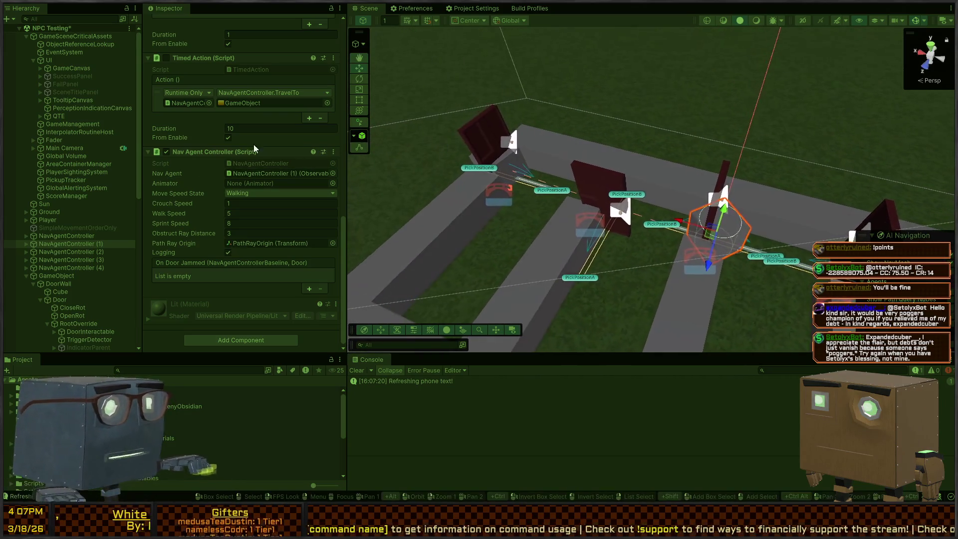
pyautogui.moveTo(504, 222)
pyautogui.mouseDown()
pyautogui.moveTo(473, 220)
pyautogui.moveTo(689, 263)
pyautogui.moveTo(528, 182)
pyautogui.moveTo(509, 192)
pyautogui.moveTo(575, 233)
pyautogui.moveTo(705, 250)
pyautogui.moveTo(858, 202)
pyautogui.moveTo(447, 334)
pyautogui.mouseUp()
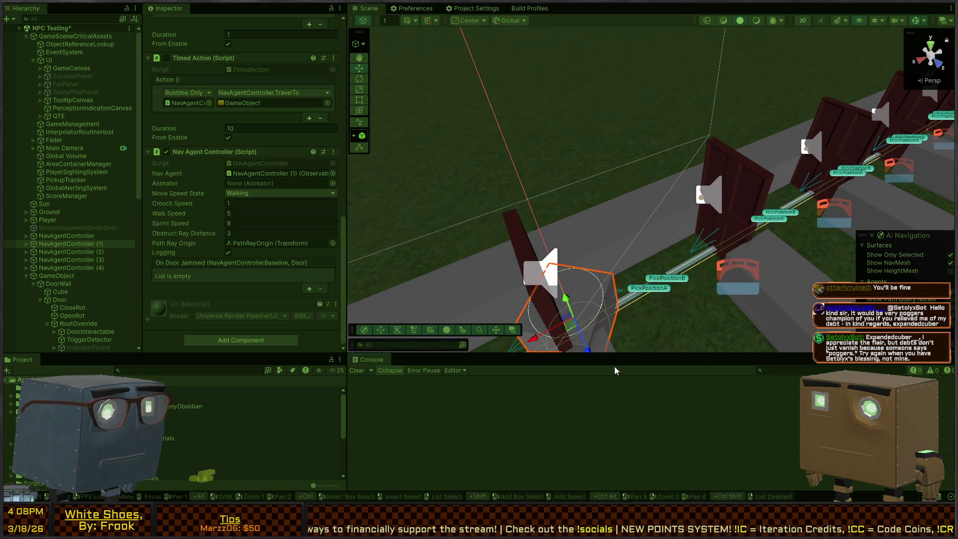
pyautogui.moveTo(619, 309); pyautogui.dragTo(629, 224)
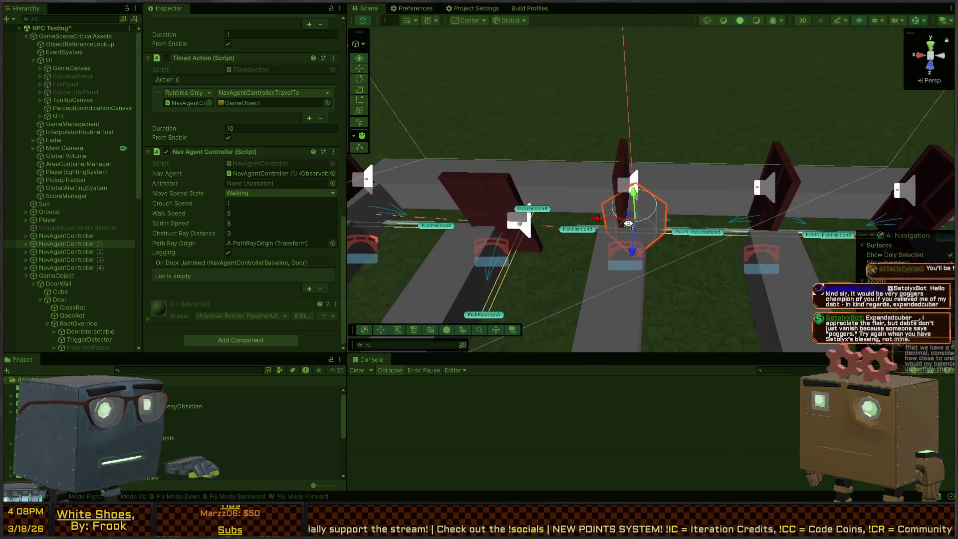
pyautogui.hotkey('alt', 'Tab')
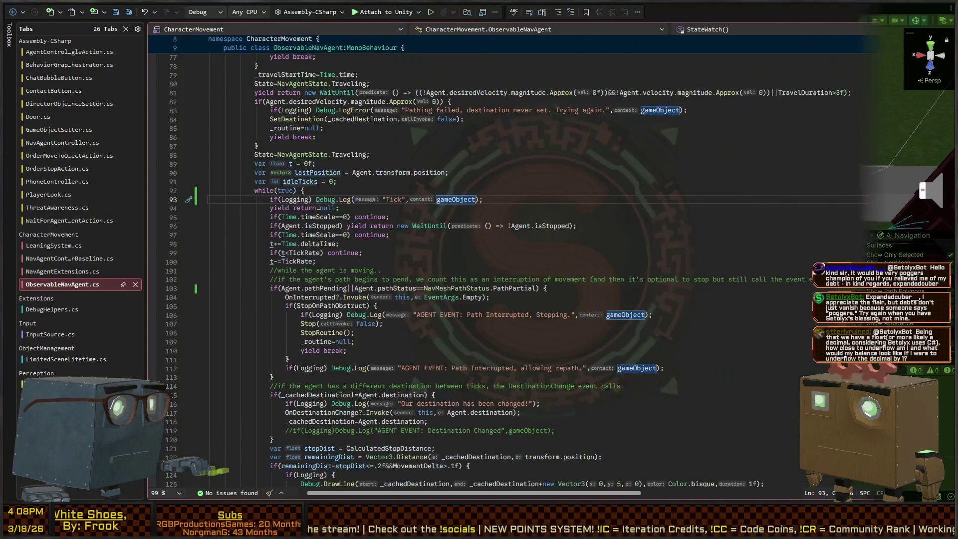
# Add Debug.Log("My routine is stopping!", gameObject); as the first line of StopRoutine.
pyautogui.click(259, 190)
pyautogui.scroll(10, 280, 194)
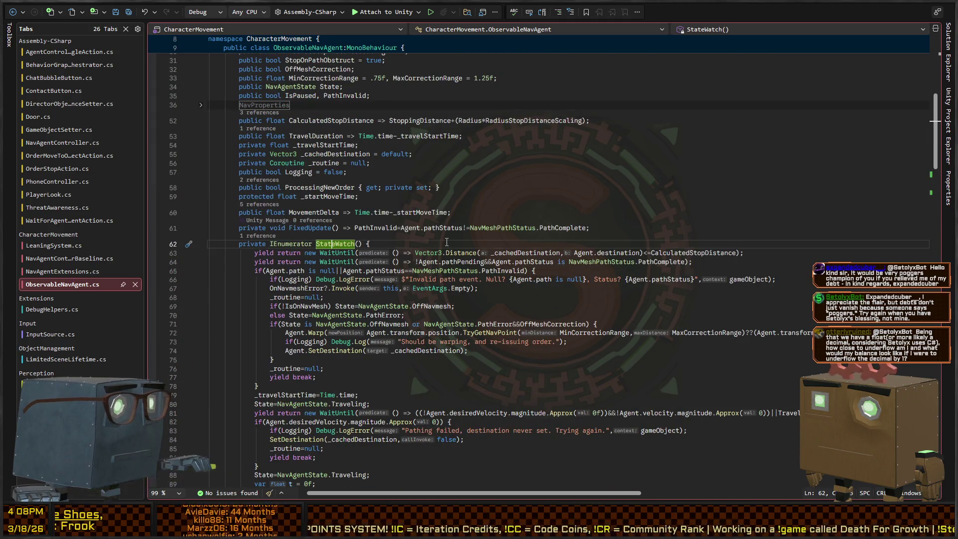
pyautogui.press('F12')
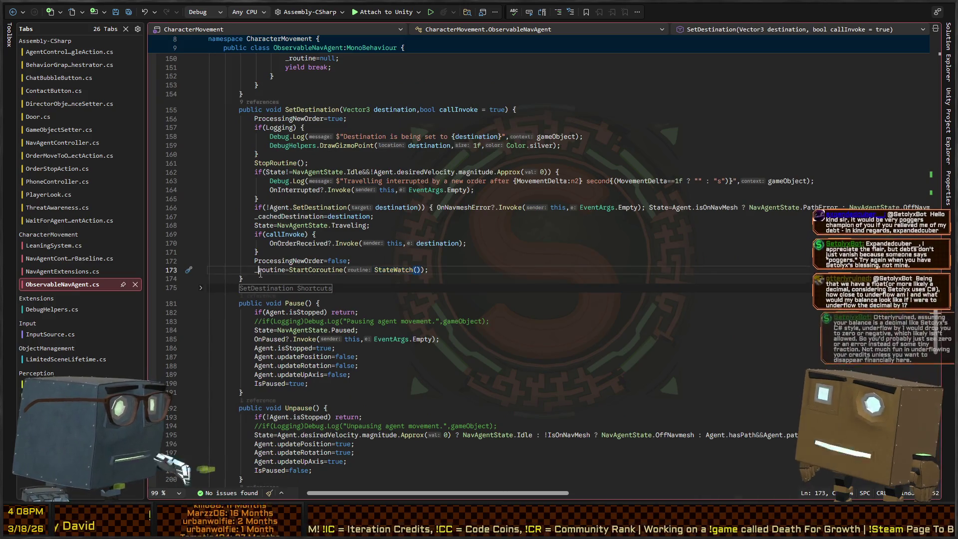
pyautogui.hotkey('ctrl', '-')
pyautogui.press('End')
pyautogui.press('Return')
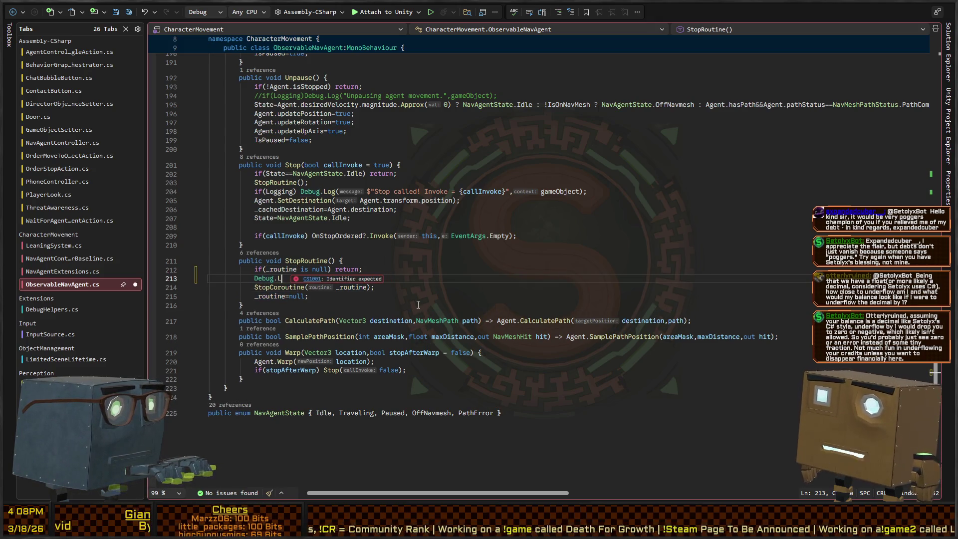
pyautogui.write('"My routine si')
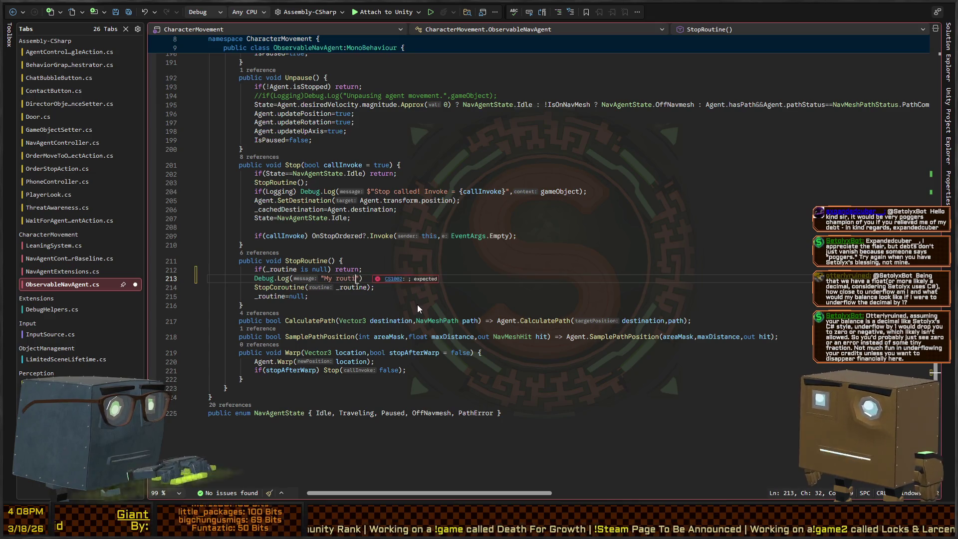
pyautogui.press('BackSpace')
pyautogui.press('BackSpace')
pyautogui.write('is stopping!"')
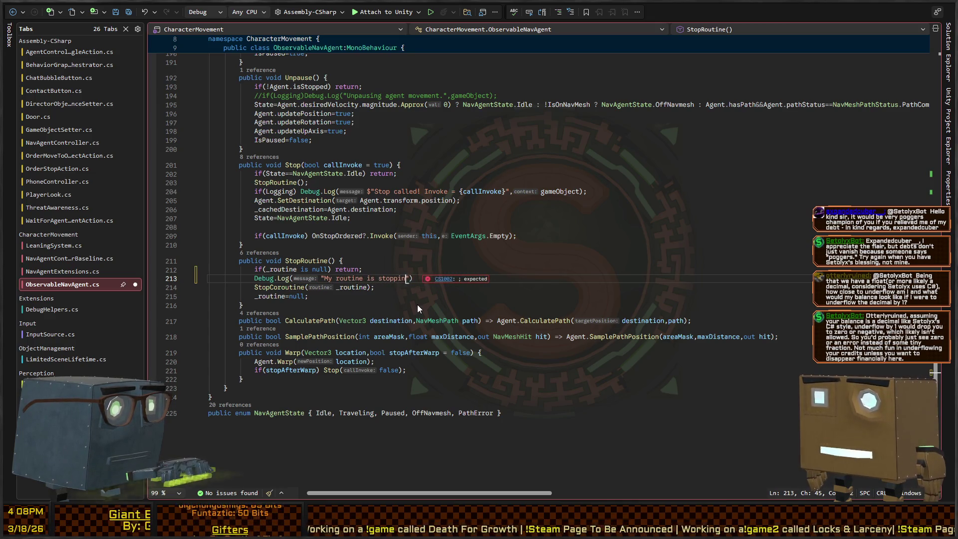
pyautogui.write(';')
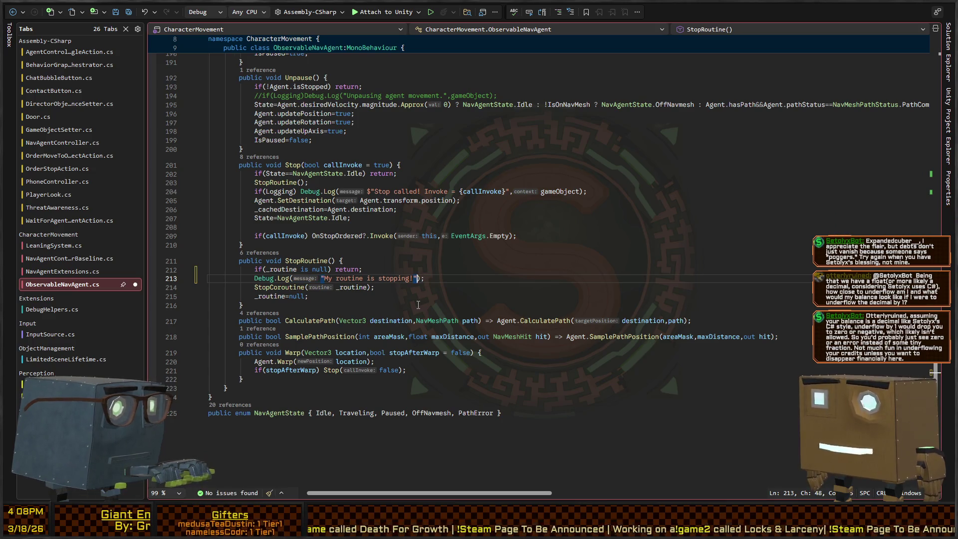
pyautogui.write(',gameObject')
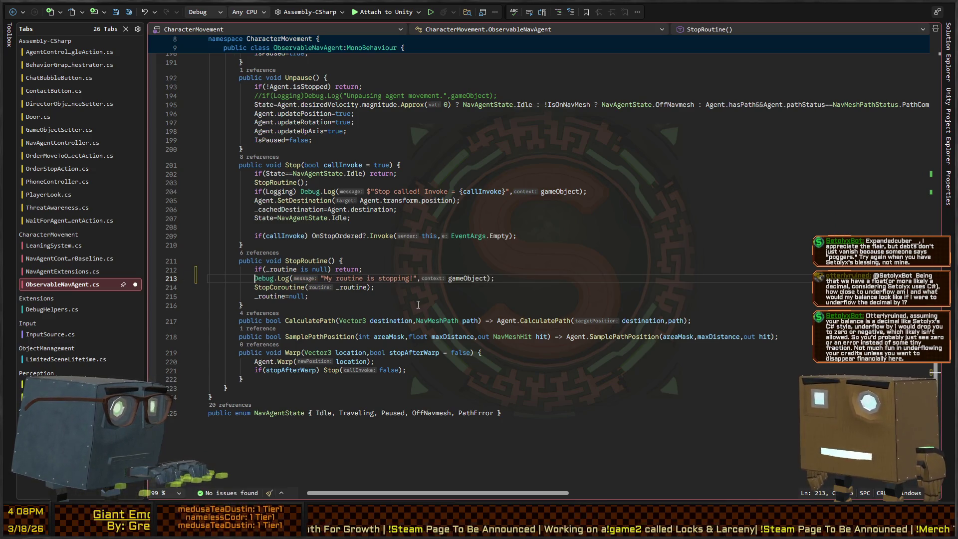
pyautogui.press('End')
pyautogui.hotkey('shift', 'Home')
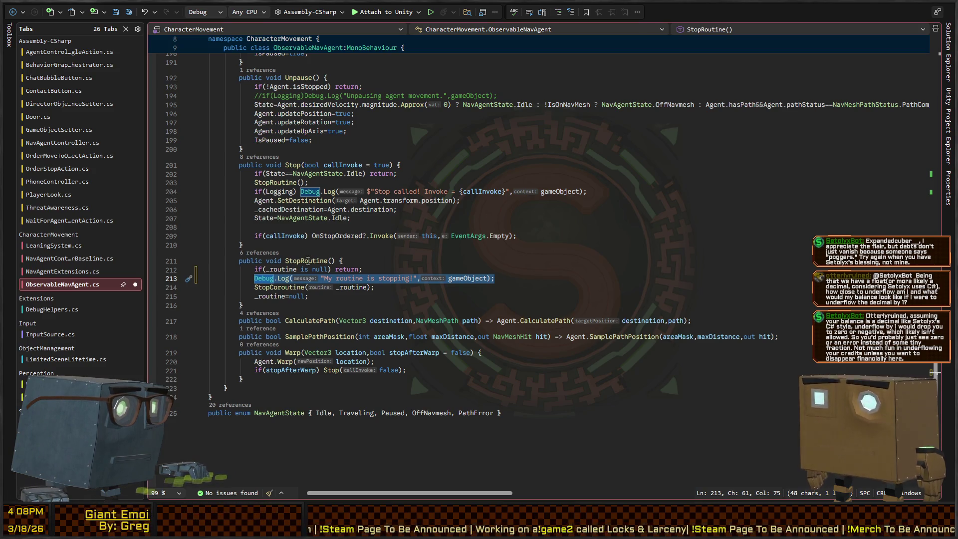
# Review the code from StopRoutine back to the StateWatch method.
pyautogui.click(306, 260)
pyautogui.scroll(4, 357, 273)
pyautogui.scroll(20, 357, 273)
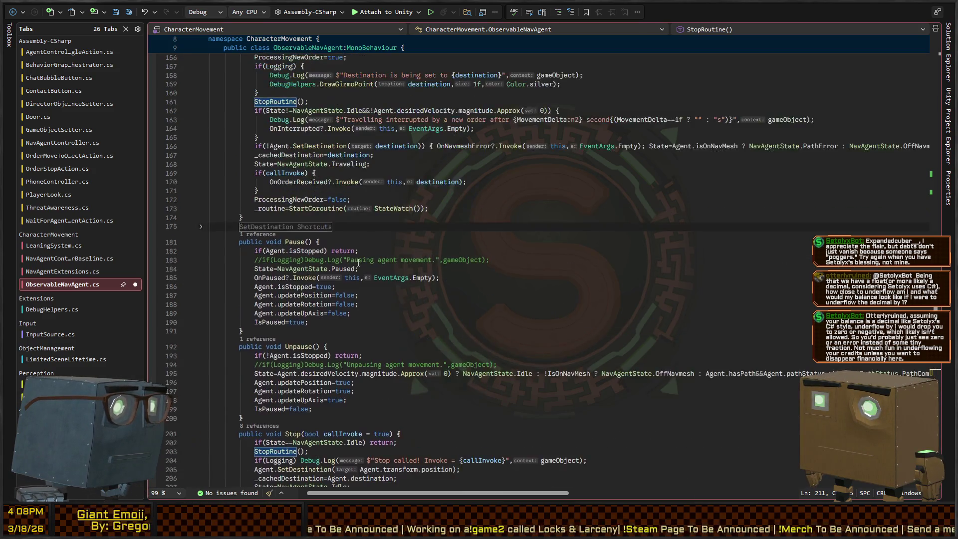
pyautogui.scroll(17, 361, 270)
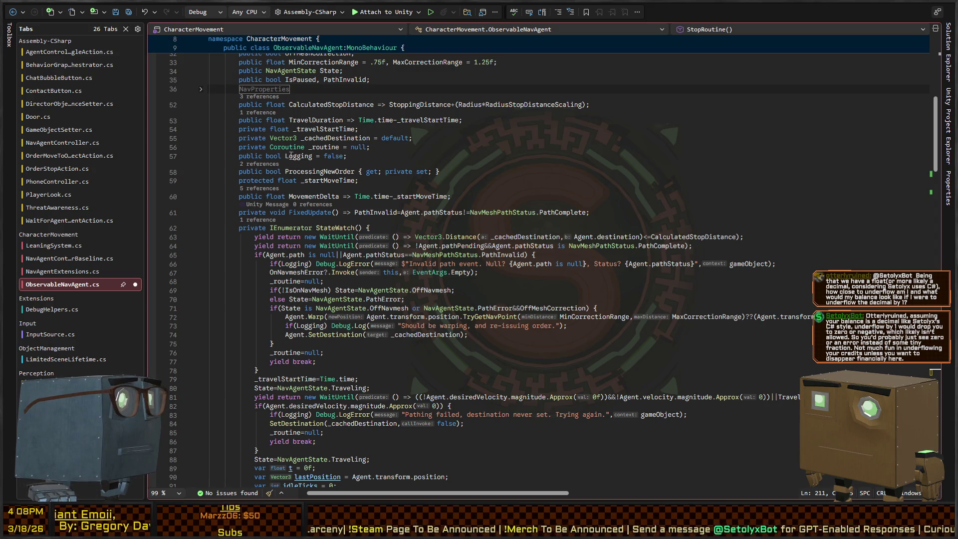
pyautogui.scroll(10, 343, 147)
pyautogui.scroll(-8, 309, 240)
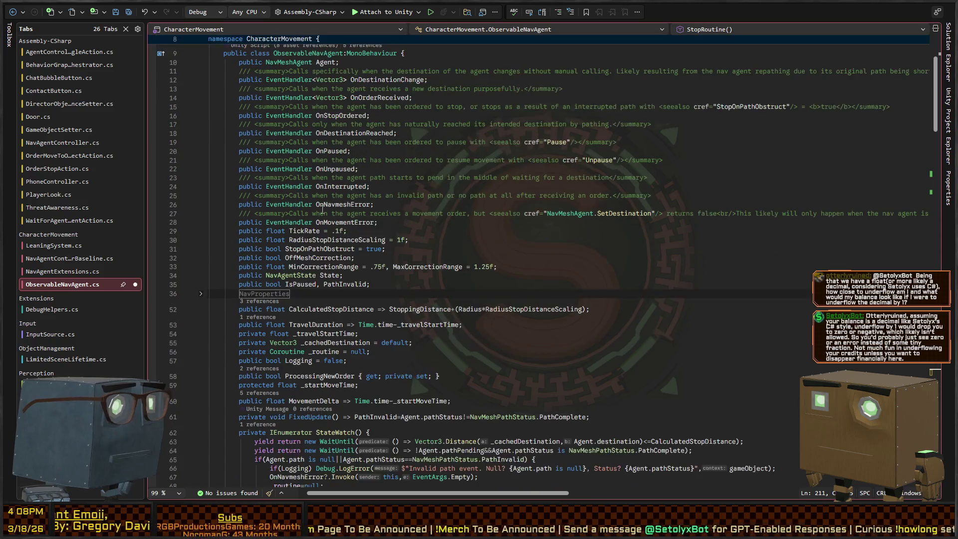
pyautogui.scroll(-6, 304, 268)
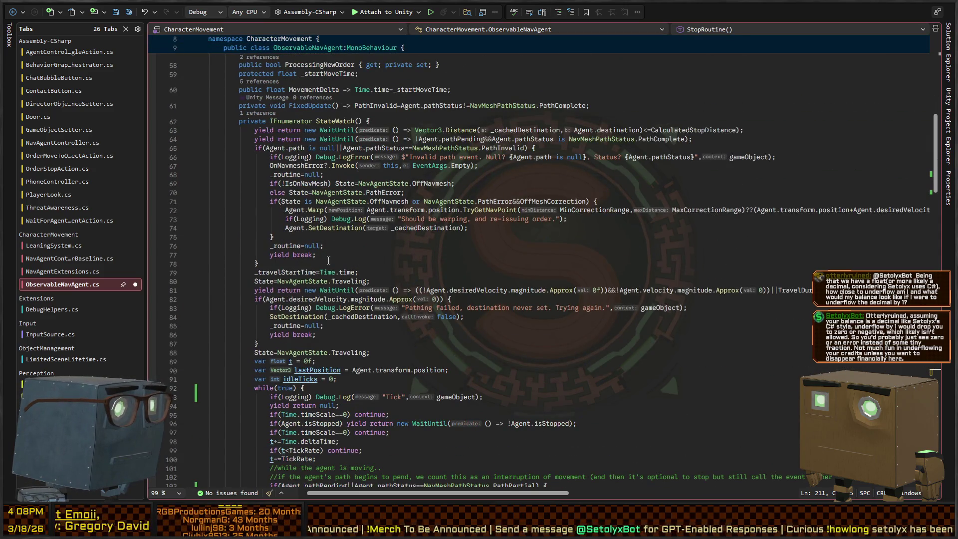
pyautogui.scroll(-2, 328, 260)
pyautogui.click(351, 68)
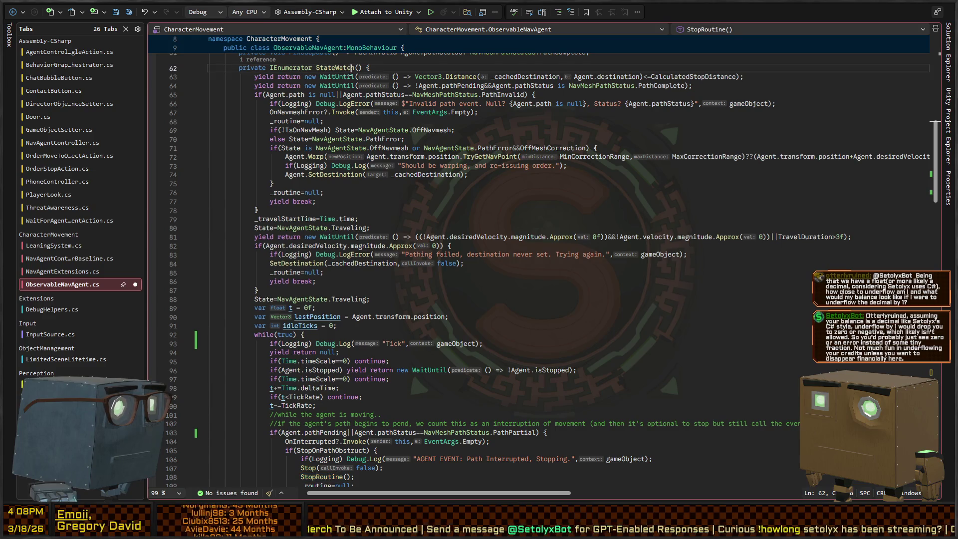
# Duplicate the stopping log below StartCoroutine(StateWatch()) and change its message to 'My routine is starting!'.
pyautogui.hotkey('ctrl', 'shift', 'Down')
pyautogui.press('End')
pyautogui.press('Return')
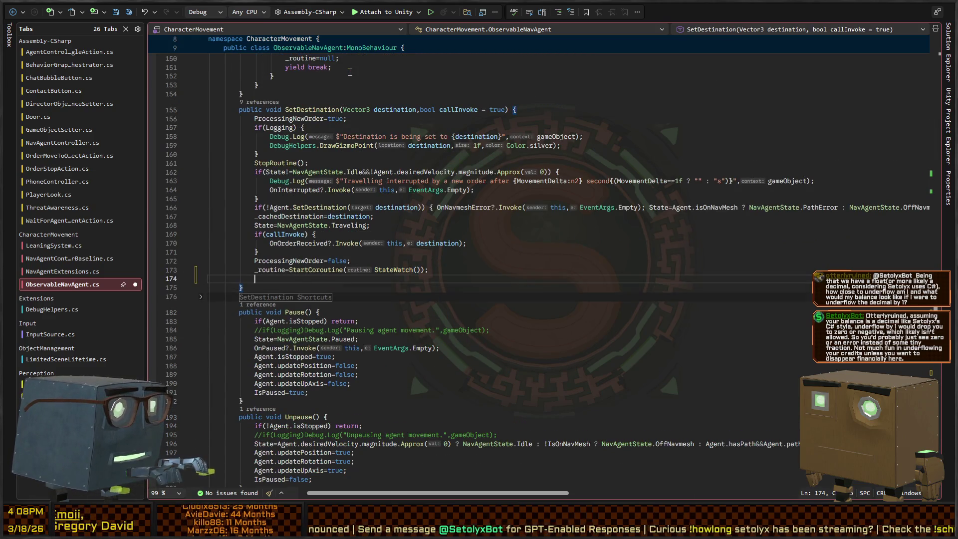
pyautogui.press('Tab')
pyautogui.hotkey('ctrl', 'Left')
pyautogui.hotkey('ctrl', 'Left')
pyautogui.hotkey('ctrl', 'Left')
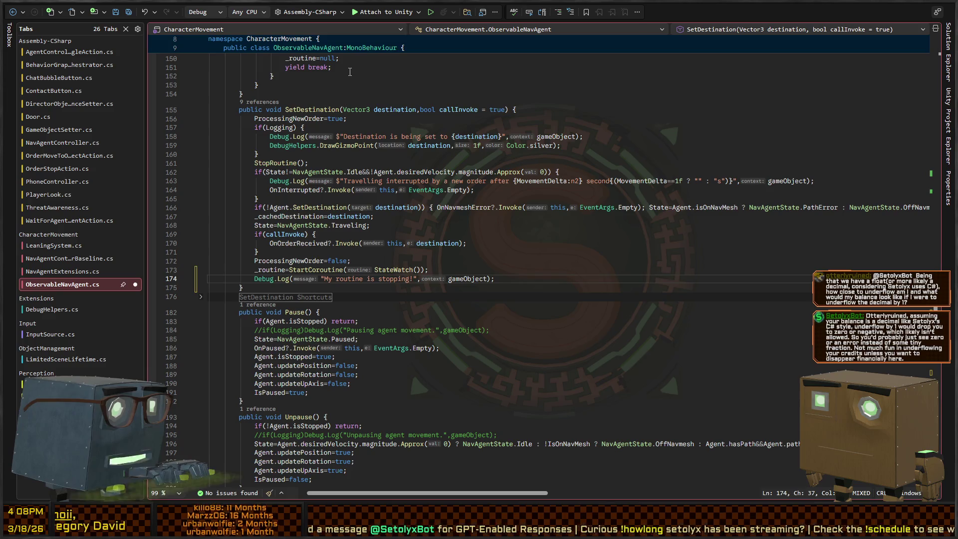
pyautogui.hotkey('ctrl', 'BackSpace')
pyautogui.hotkey('ctrl', 'BackSpace')
pyautogui.write('starting')
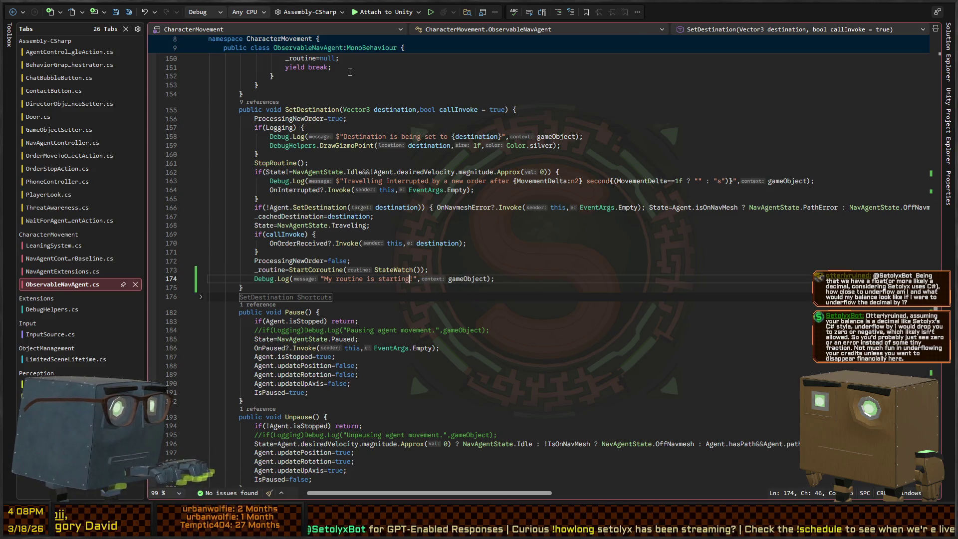
pyautogui.write('!')
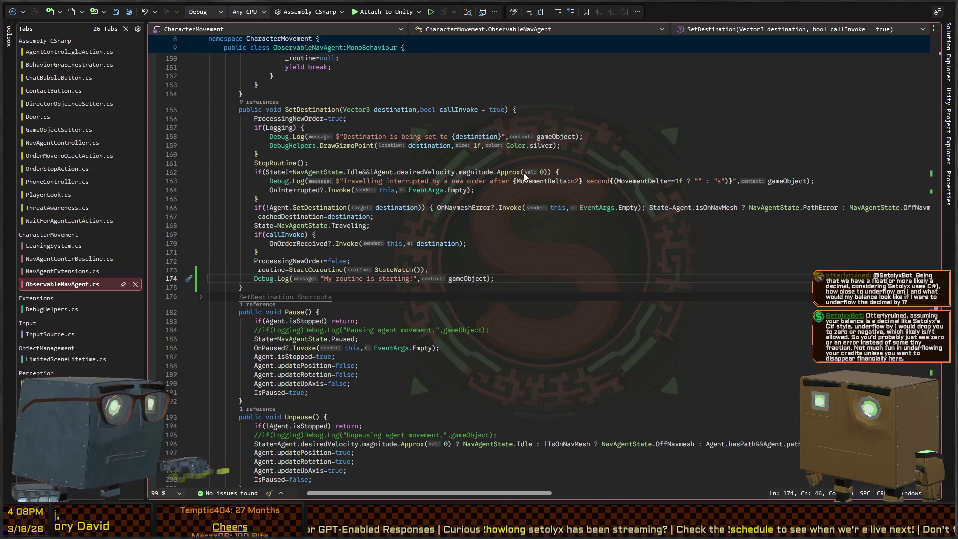
pyautogui.hotkey('alt', 'Tab')
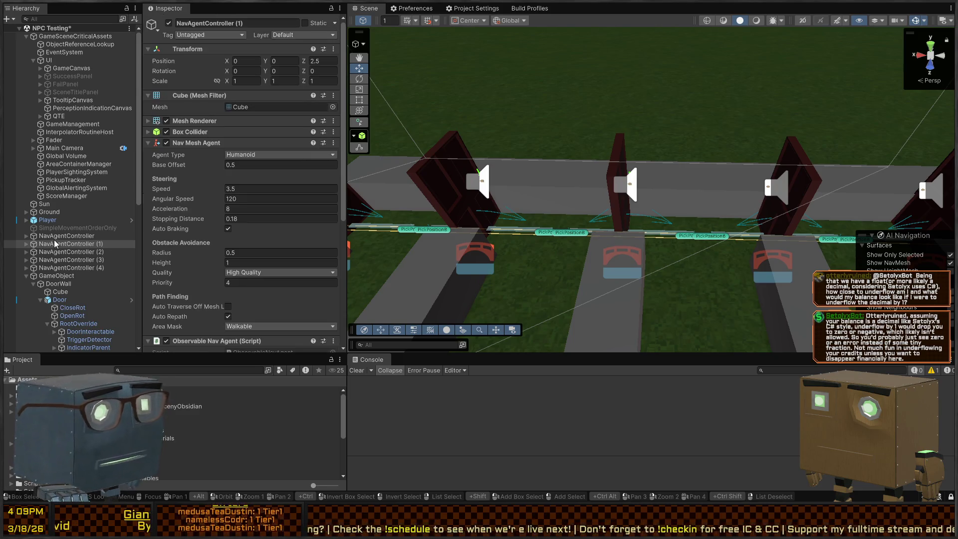
# Tick Logging on the agent's Nav Agent Controller component in the Inspector.
pyautogui.scroll(-3, 255, 237)
pyautogui.scroll(-3, 217, 181)
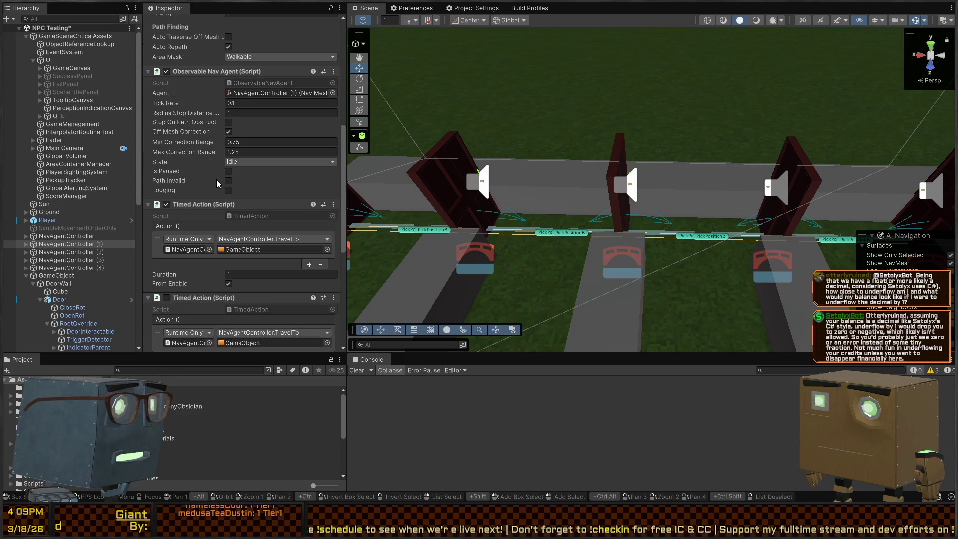
pyautogui.scroll(-5, 227, 188)
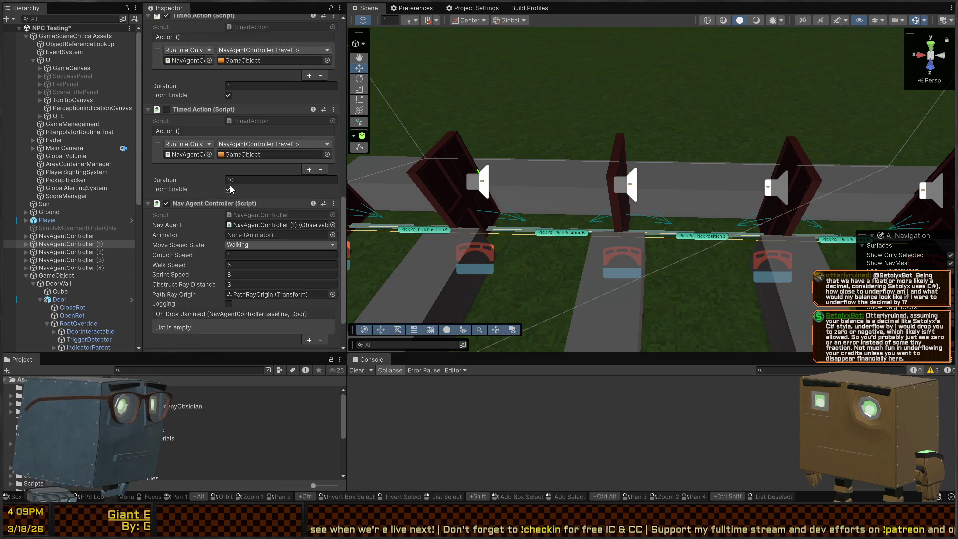
pyautogui.scroll(-2, 224, 181)
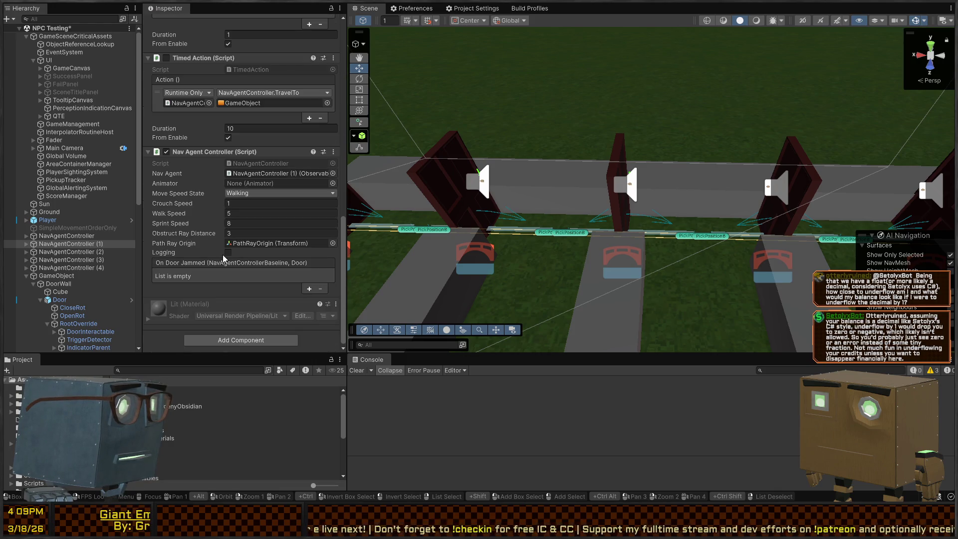
pyautogui.click(228, 253)
pyautogui.scroll(3, 210, 225)
# Collapse both Timed Action components and start playing the NPC Testing scene.
pyautogui.click(205, 139)
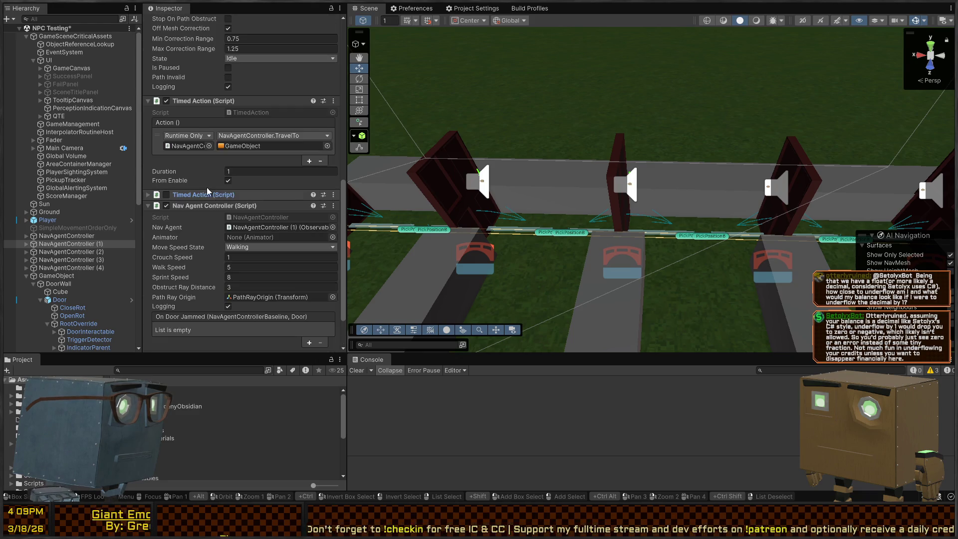
pyautogui.click(203, 100)
pyautogui.scroll(5, 197, 160)
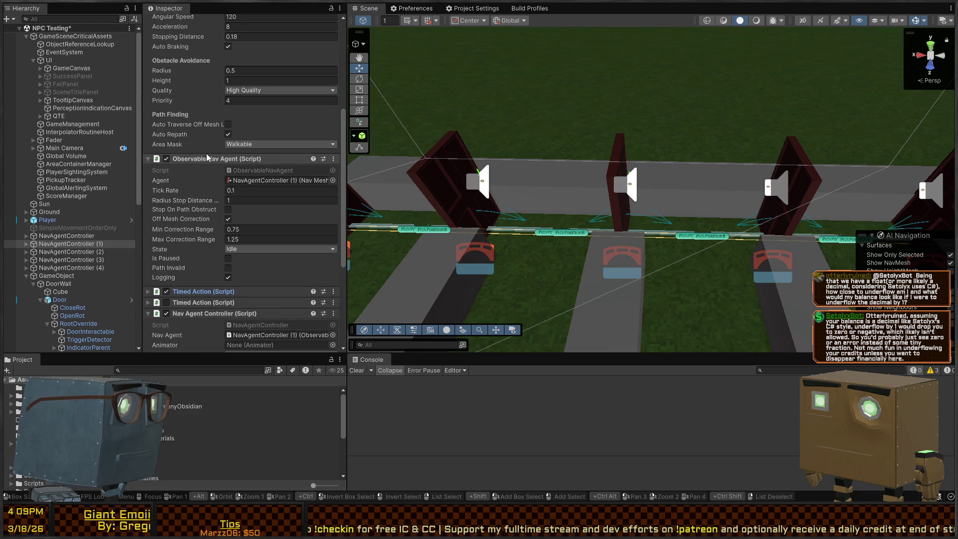
pyautogui.hotkey('ctrl', 'p')
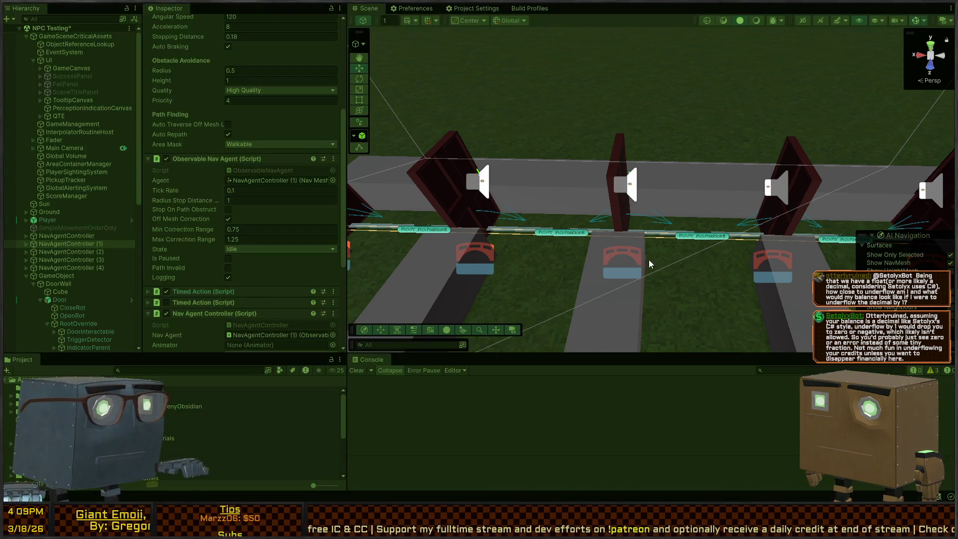
pyautogui.moveTo(718, 256)
pyautogui.mouseDown()
pyautogui.moveTo(622, 242)
pyautogui.moveTo(714, 256)
pyautogui.mouseUp()
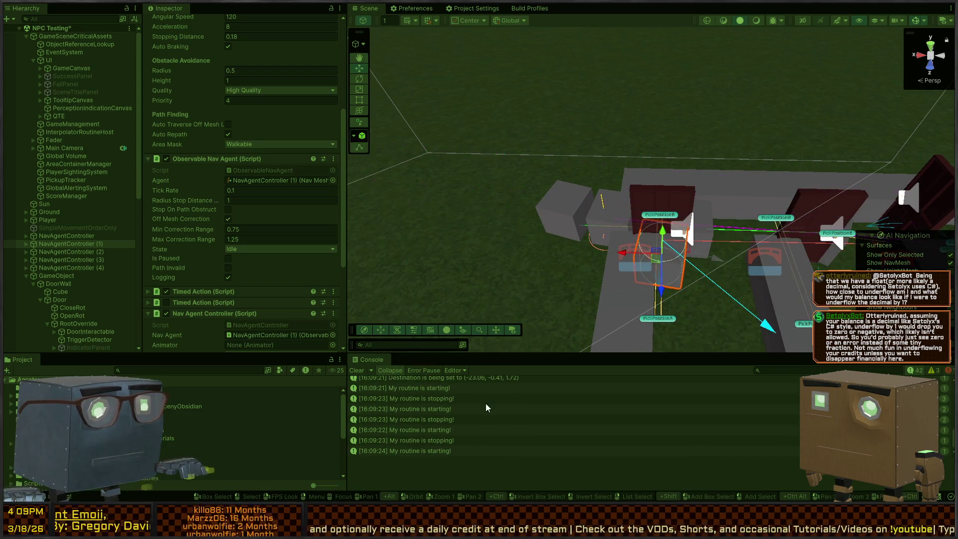
# Step through the 'My routine is starting!' console entries and inspect NavAgentController (3) and (4).
pyautogui.click(424, 393)
pyautogui.click(436, 401)
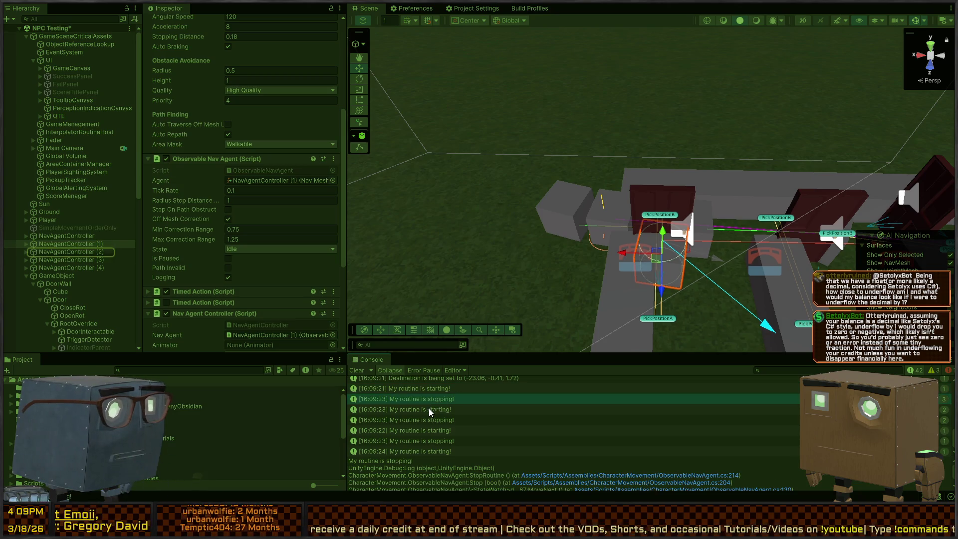
pyautogui.click(429, 409)
pyautogui.click(427, 428)
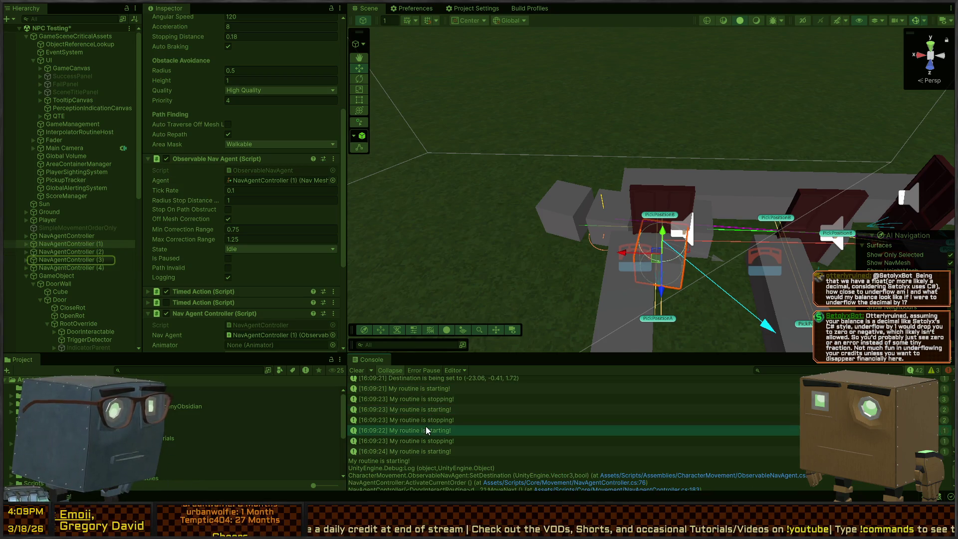
pyautogui.click(85, 260)
pyautogui.click(95, 268)
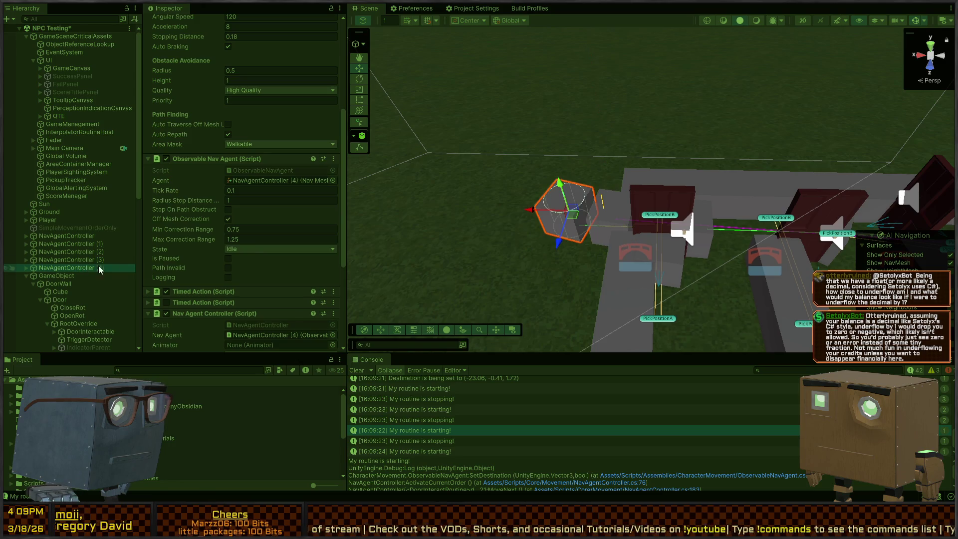
pyautogui.hotkey('alt', 'Tab')
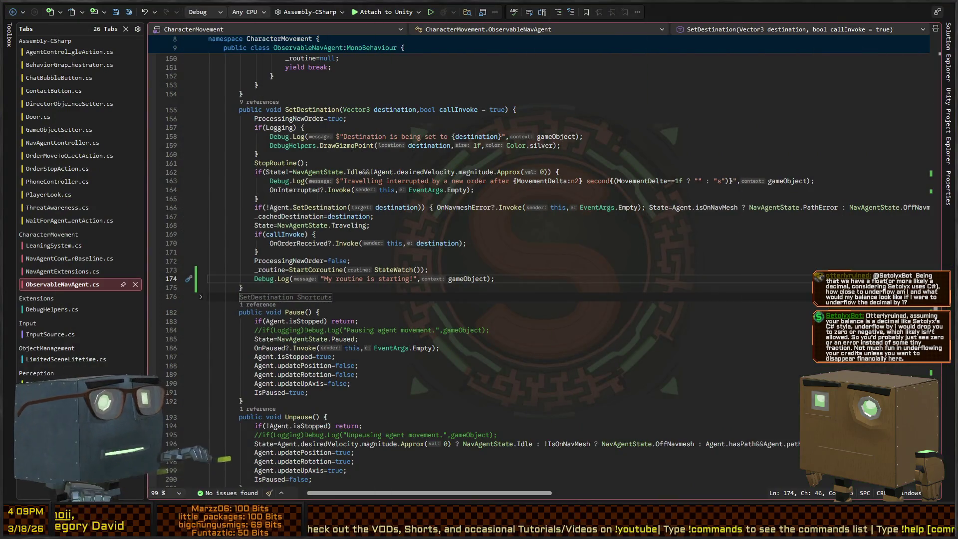
# Prefix both the starting and stopping Debug.Log calls with an if(Logging) check.
pyautogui.hotkey('alt', 'Tab')
pyautogui.hotkey('alt', 'Tab')
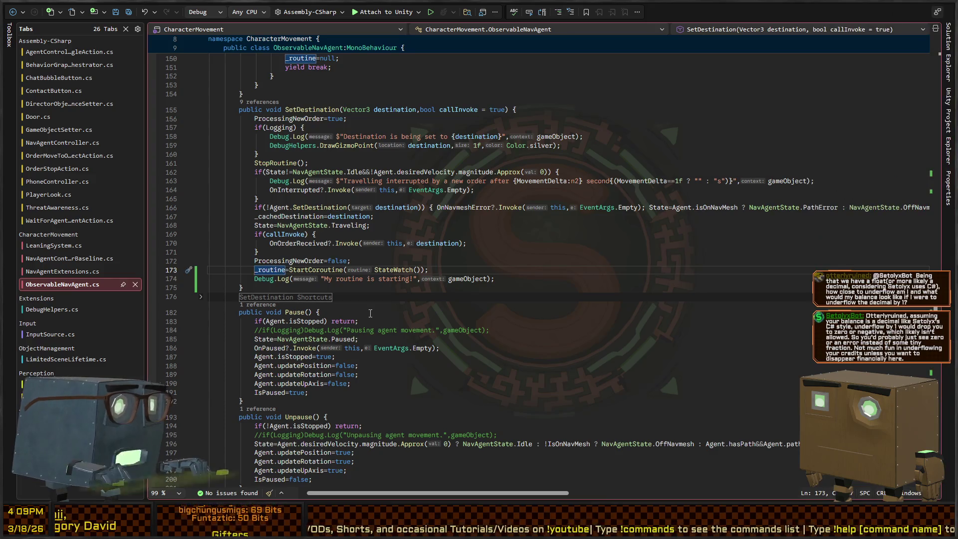
pyautogui.hotkey('ctrl', 'shift', 'Right')
pyautogui.hotkey('ctrl', 'shift', 'Right')
pyautogui.hotkey('ctrl', 'shift', 'Right')
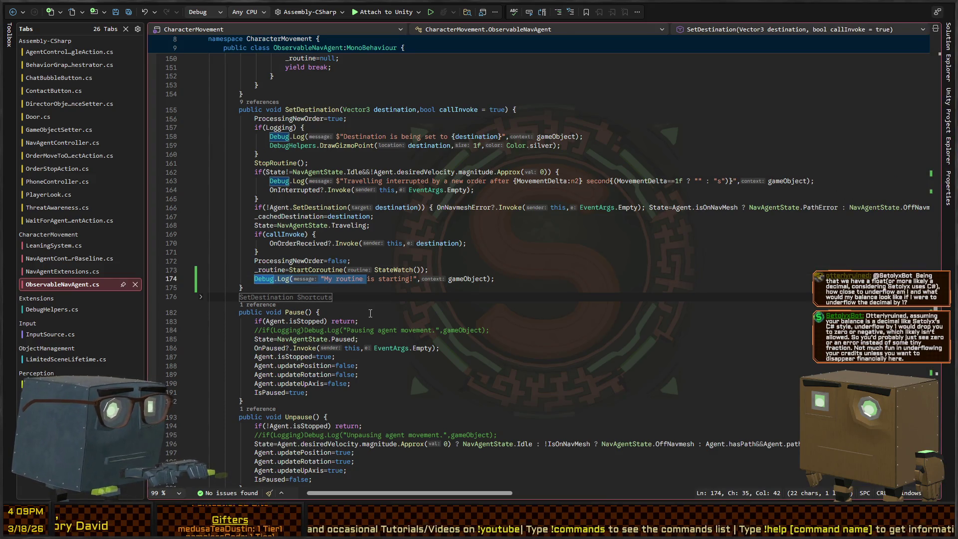
pyautogui.hotkey('alt', 'shift', '.')
pyautogui.press('Left')
pyautogui.write('if(Logg')
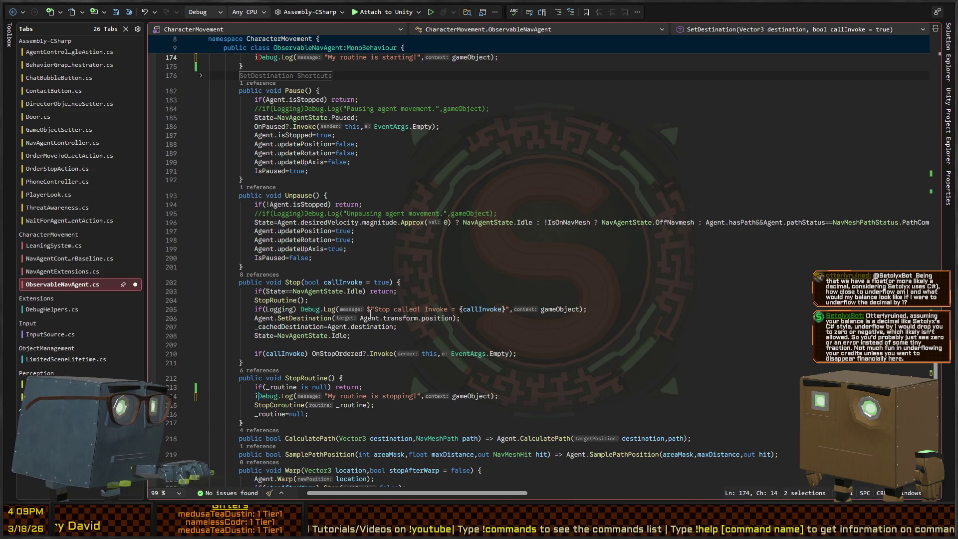
pyautogui.write('ing)')
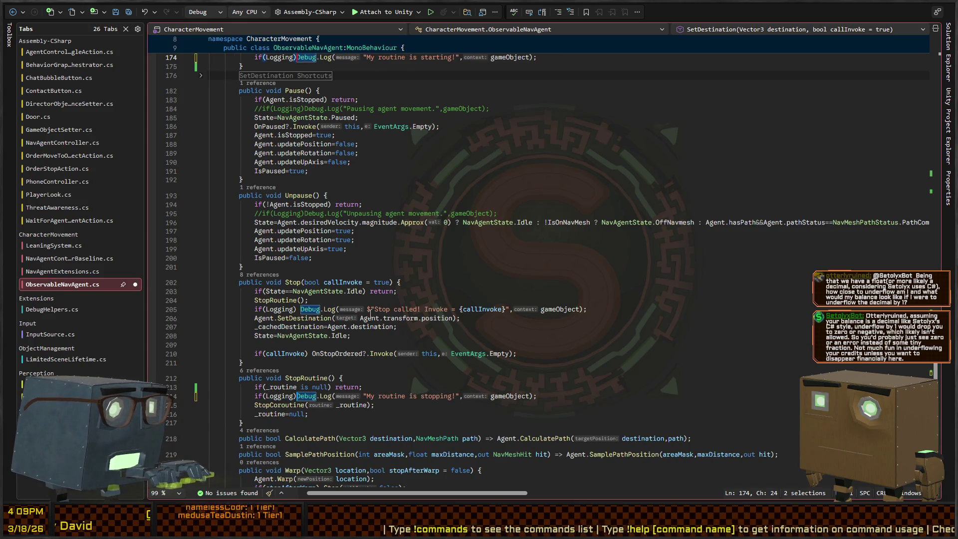
pyautogui.hotkey('alt', 'Tab')
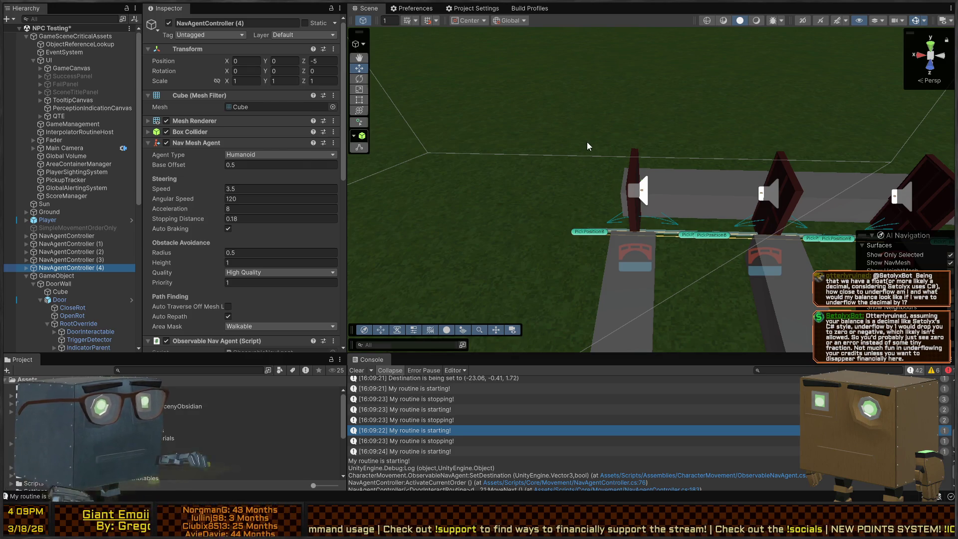
# Play the scene, follow the agent through the doors, read the routine and Tick log traces, then clear the console.
pyautogui.hotkey('ctrl', 'p')
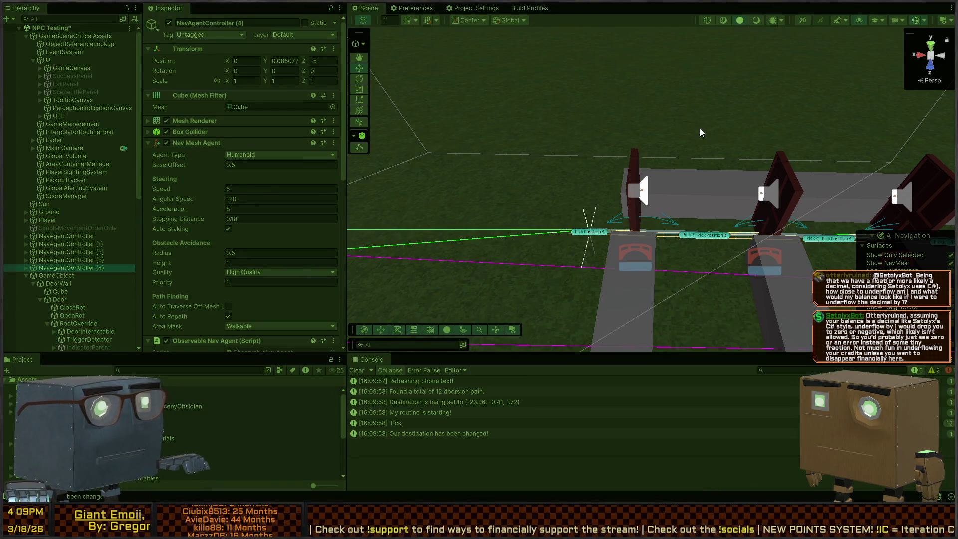
pyautogui.moveTo(725, 153)
pyautogui.mouseDown()
pyautogui.moveTo(600, 173)
pyautogui.moveTo(656, 177)
pyautogui.moveTo(667, 195)
pyautogui.mouseUp()
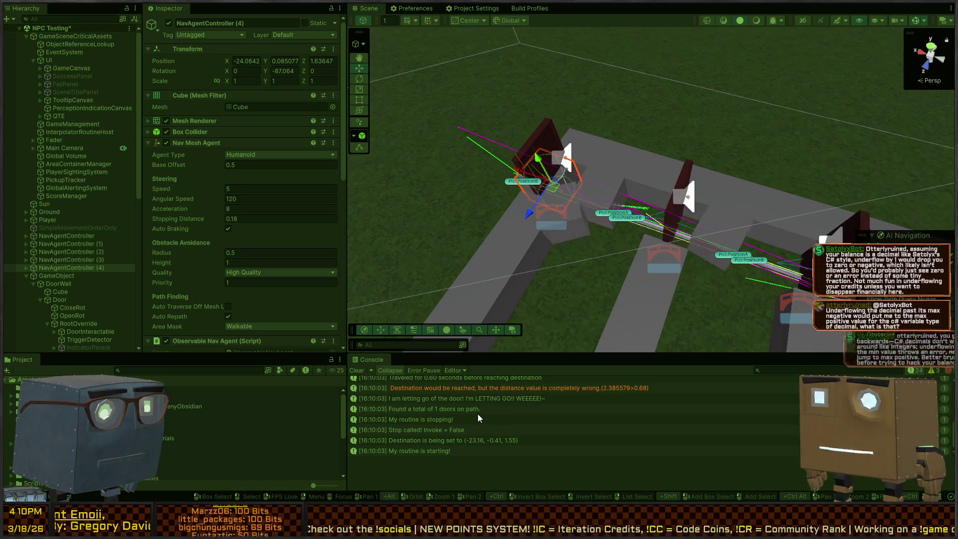
pyautogui.click(427, 451)
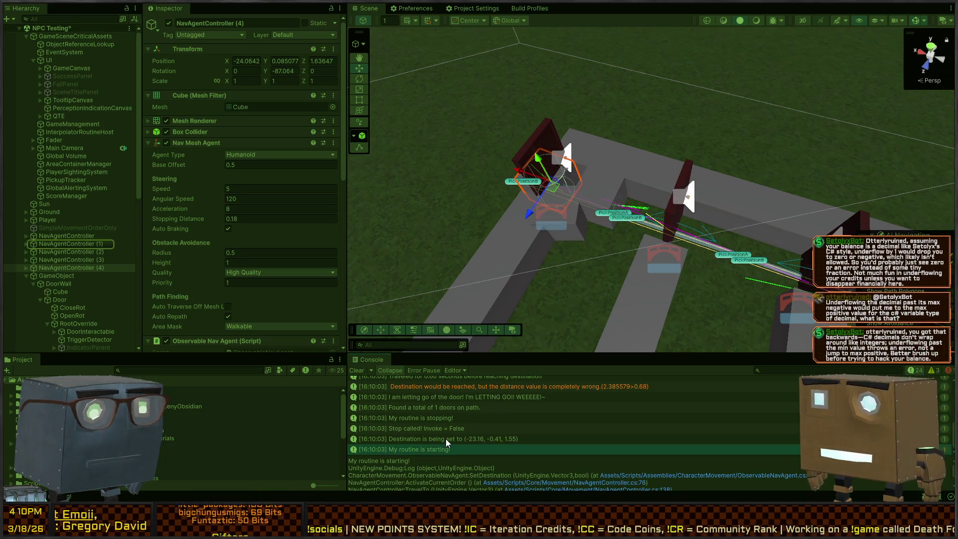
pyautogui.moveTo(529, 260)
pyautogui.mouseDown()
pyautogui.moveTo(548, 265)
pyautogui.moveTo(519, 294)
pyautogui.mouseUp()
pyautogui.scroll(3, 472, 421)
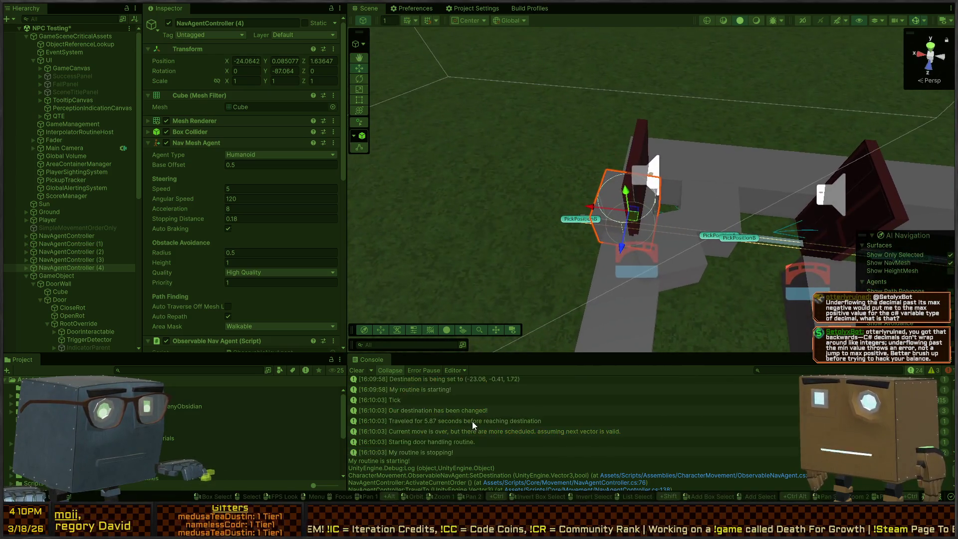
pyautogui.click(418, 399)
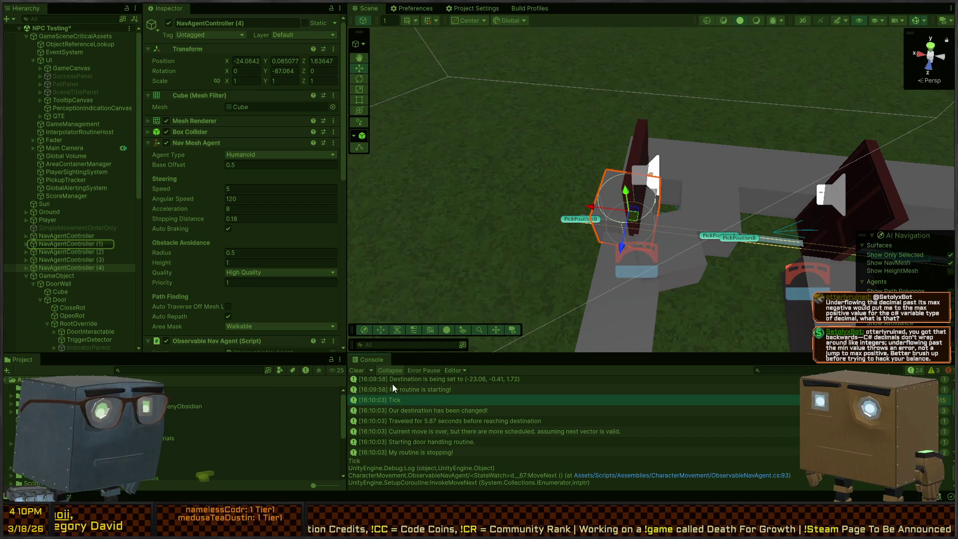
pyautogui.click(357, 370)
pyautogui.moveTo(521, 245); pyautogui.dragTo(528, 238)
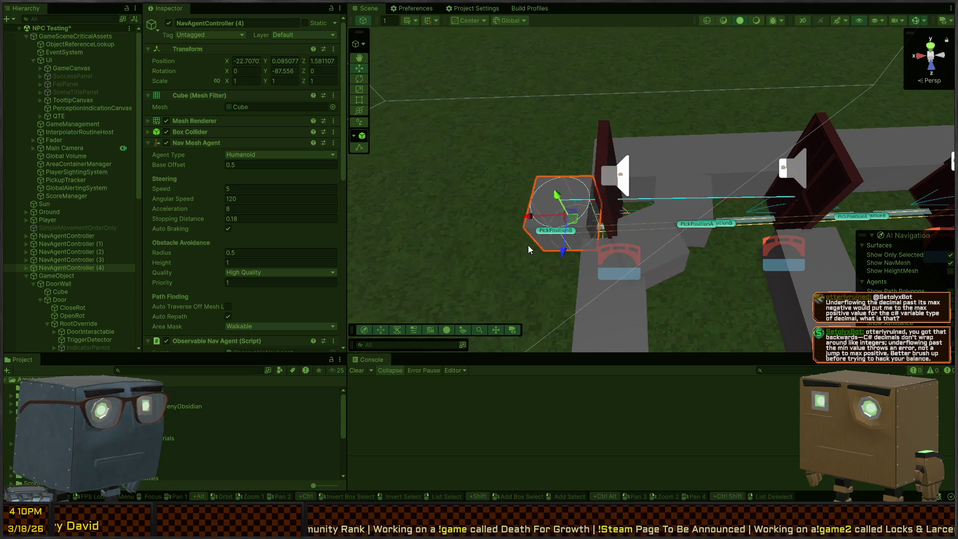
pyautogui.hotkey('alt', 'Tab')
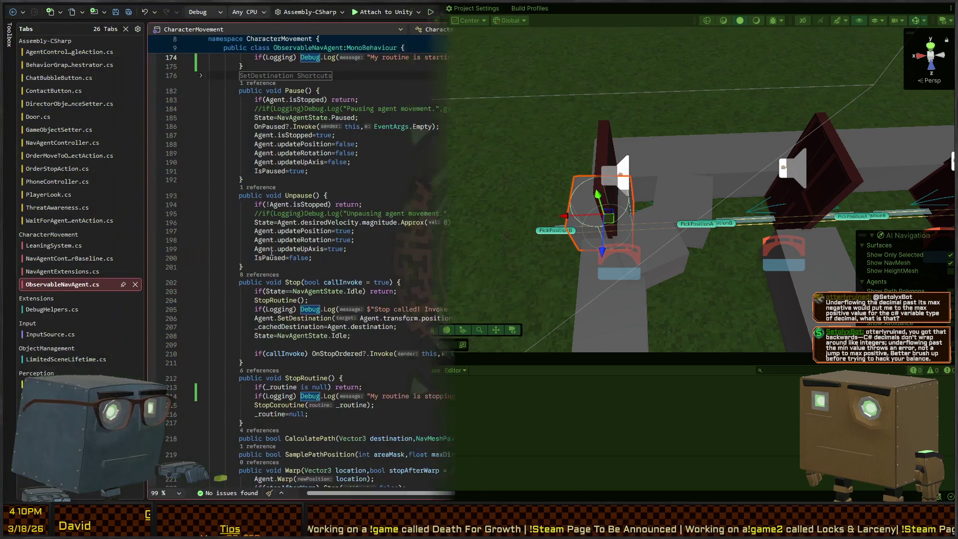
# Locate the two WaitUntil waits in StateWatch, deleting and then restoring the distance-check line.
pyautogui.scroll(20, 302, 279)
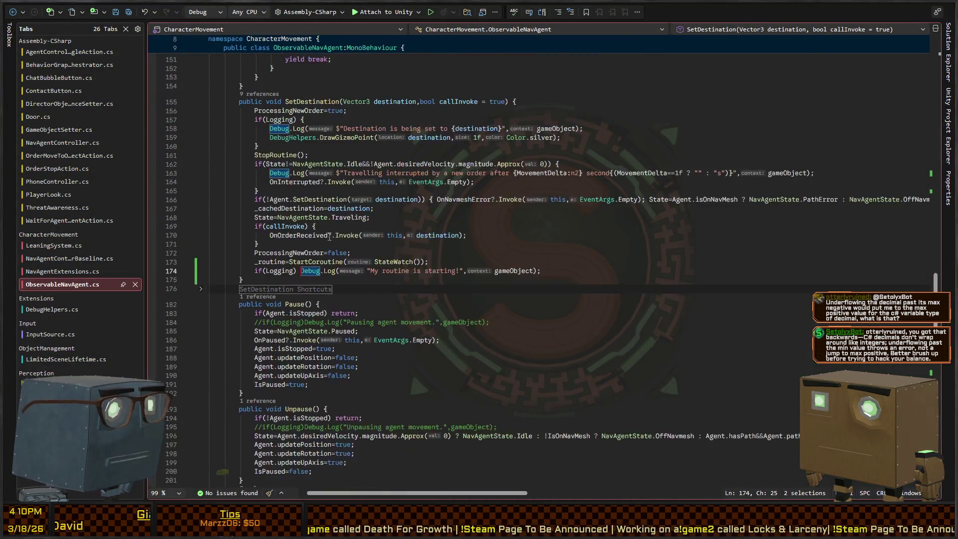
pyautogui.scroll(10, 327, 242)
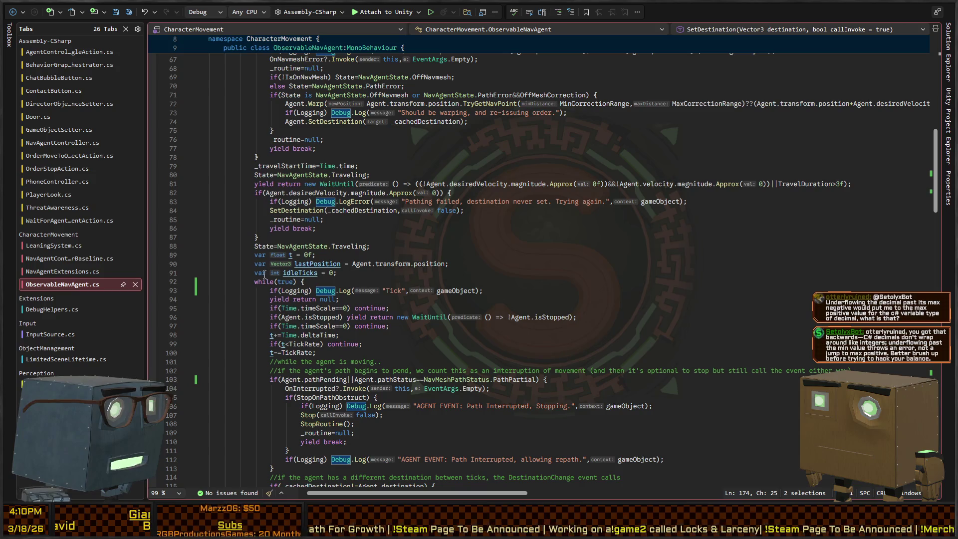
pyautogui.scroll(2, 264, 274)
pyautogui.scroll(6, 298, 255)
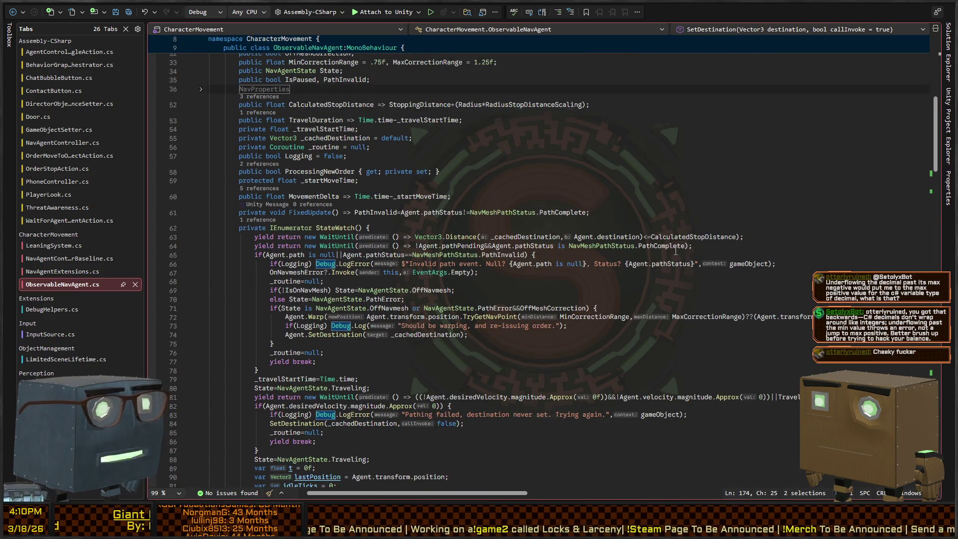
pyautogui.click(711, 245)
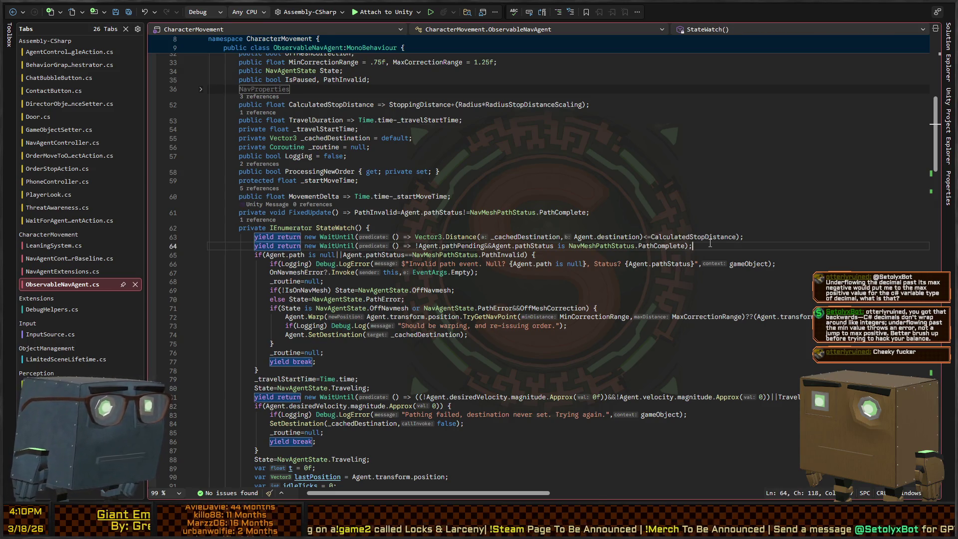
pyautogui.press('Up')
pyautogui.hotkey('ctrl', 'w')
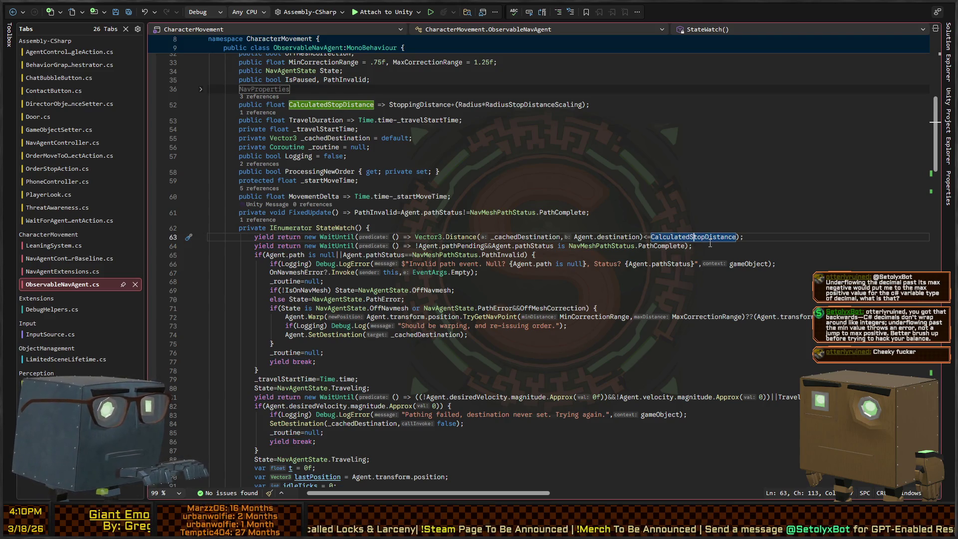
pyautogui.press('Down')
pyautogui.press('Up')
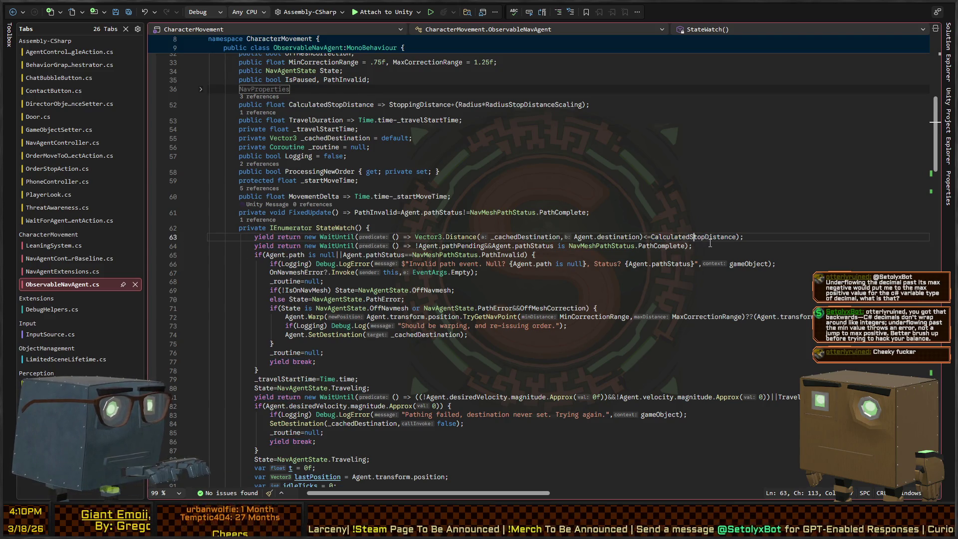
pyautogui.press('Home')
pyautogui.hotkey('shift', 'End')
pyautogui.press('Delete')
pyautogui.press('BackSpace')
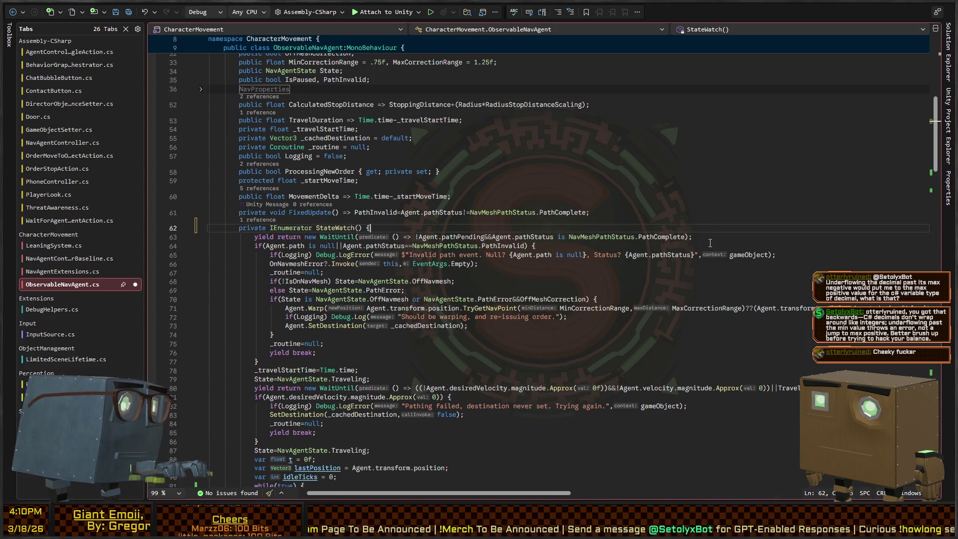
pyautogui.hotkey('ctrl', 'z')
pyautogui.hotkey('ctrl', 'z')
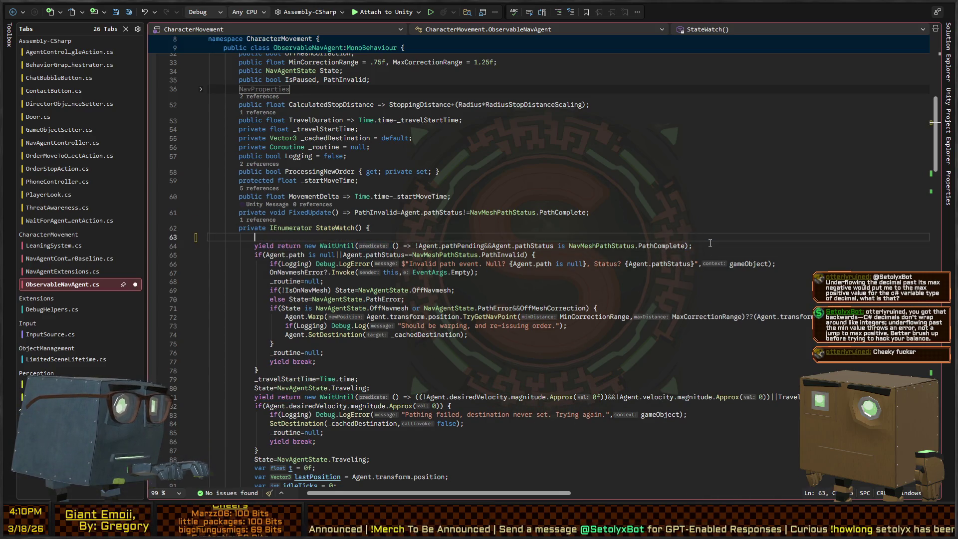
# Comment out both StateWatch wait lines with Ctrl+K, Ctrl+C and save ObservableNavAgent.cs.
pyautogui.hotkey('shift', 'Down')
pyautogui.hotkey('ctrl', 'k')
pyautogui.hotkey('ctrl', 'c')
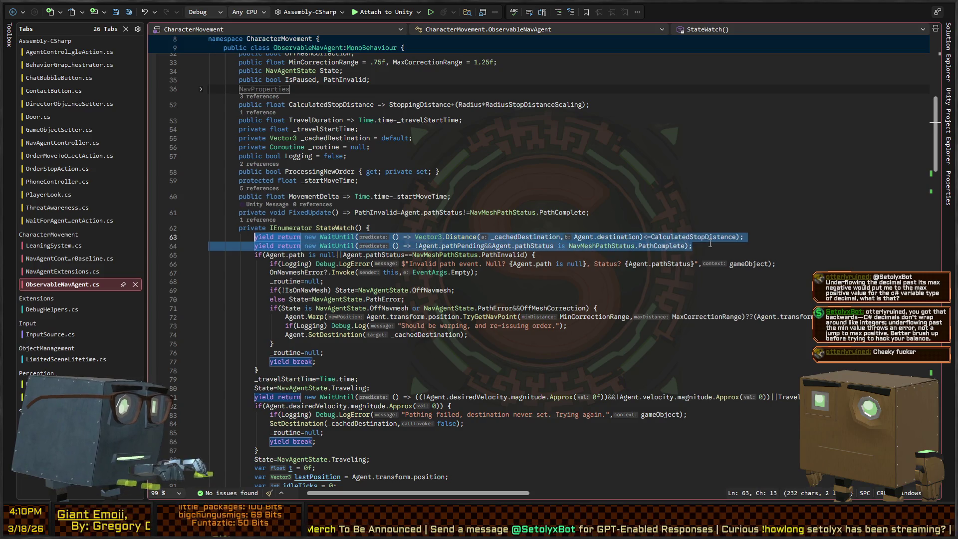
pyautogui.hotkey('ctrl', 's')
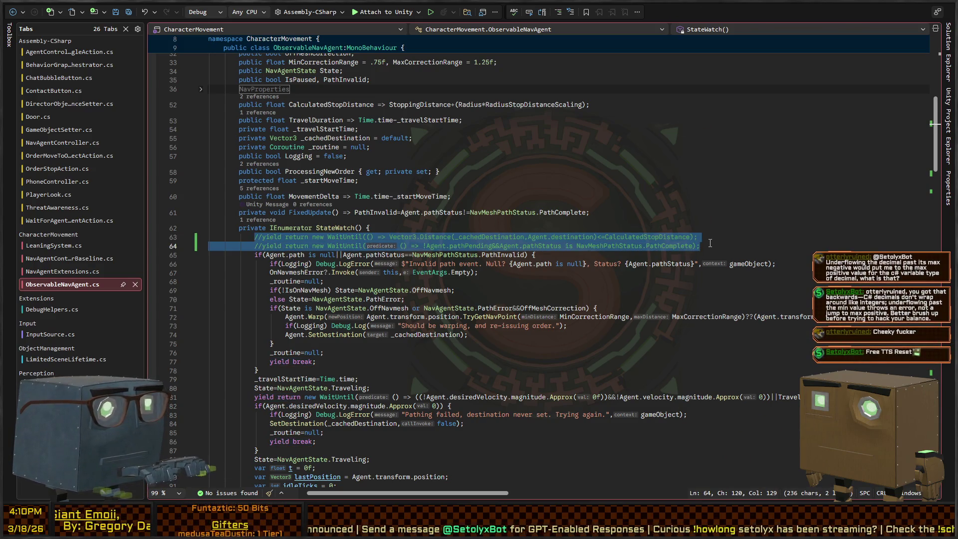
pyautogui.click(710, 244)
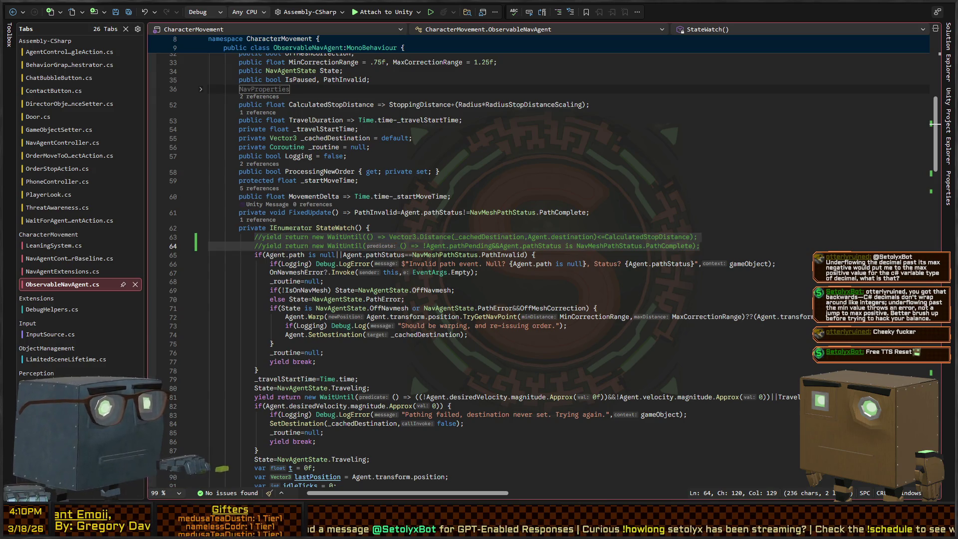
pyautogui.hotkey('alt', 'Tab')
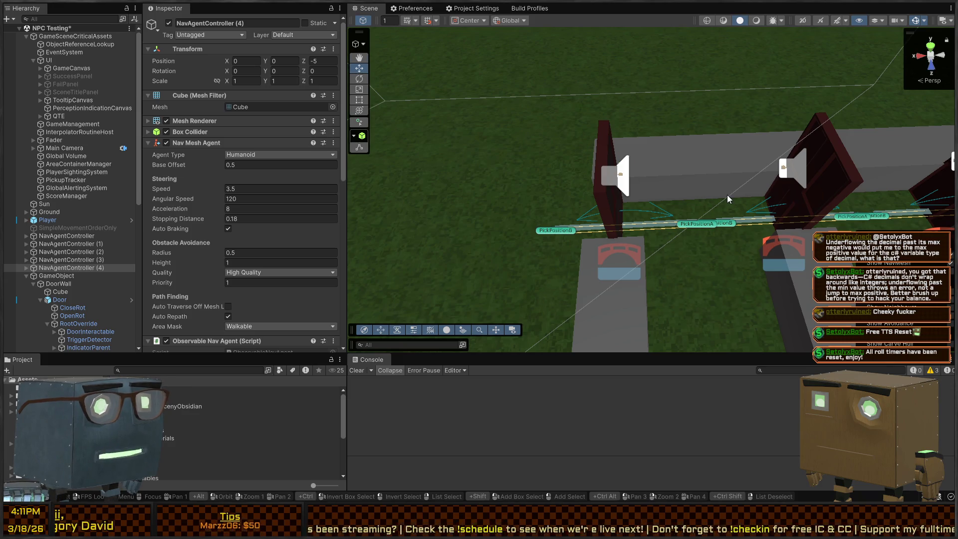
# Replay the scene, follow the agent down the door corridor, and show the 'Destination would be reached' warning's stack trace.
pyautogui.moveTo(714, 178)
pyautogui.mouseDown()
pyautogui.moveTo(474, 119)
pyautogui.moveTo(538, 116)
pyautogui.mouseUp()
pyautogui.hotkey('ctrl', 'p')
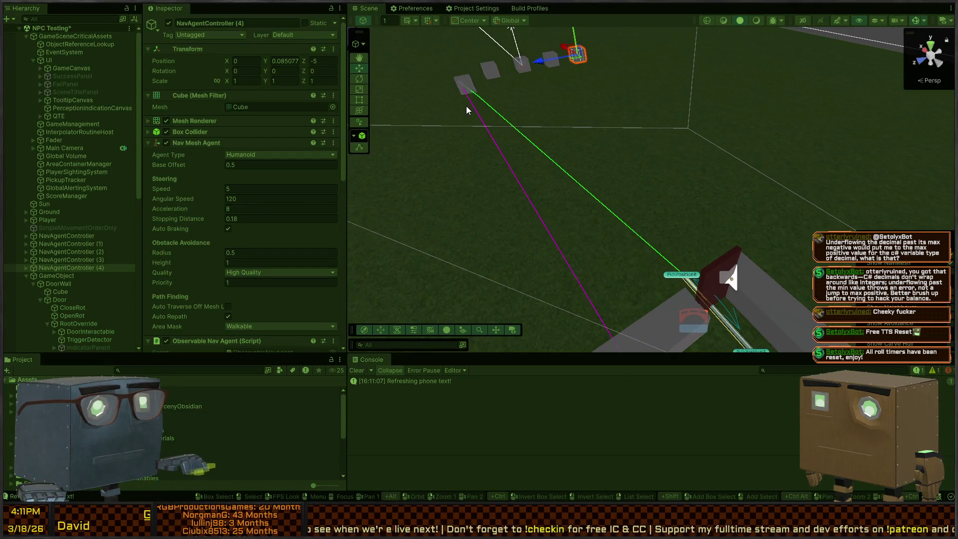
pyautogui.moveTo(424, 124)
pyautogui.mouseDown()
pyautogui.moveTo(480, 144)
pyautogui.moveTo(609, 162)
pyautogui.mouseUp()
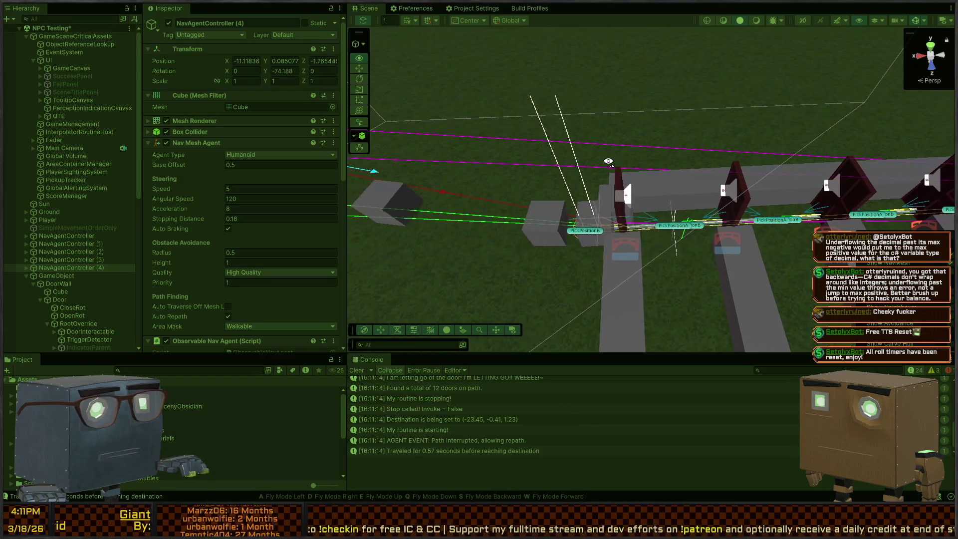
pyautogui.press('d')
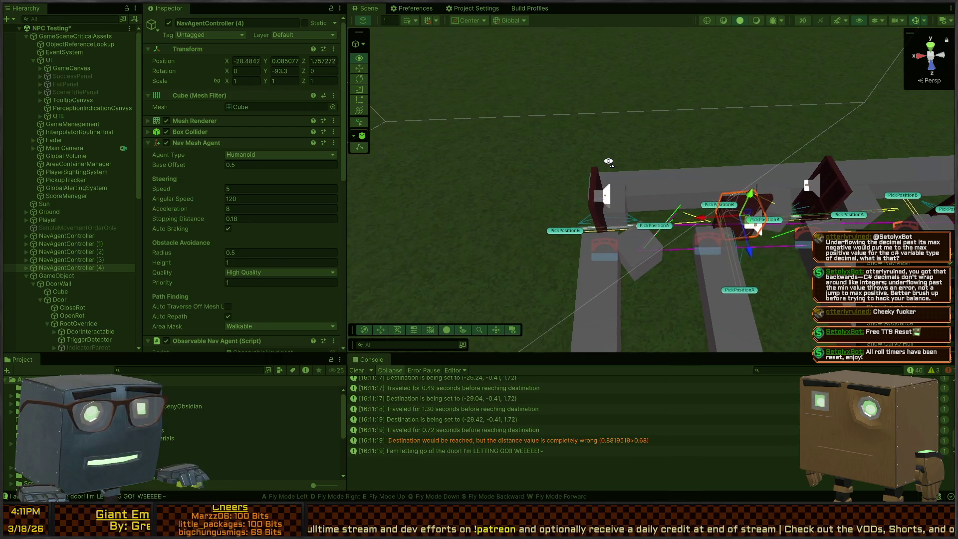
pyautogui.moveTo(608, 162)
pyautogui.mouseDown()
pyautogui.moveTo(692, 164)
pyautogui.moveTo(541, 184)
pyautogui.mouseUp()
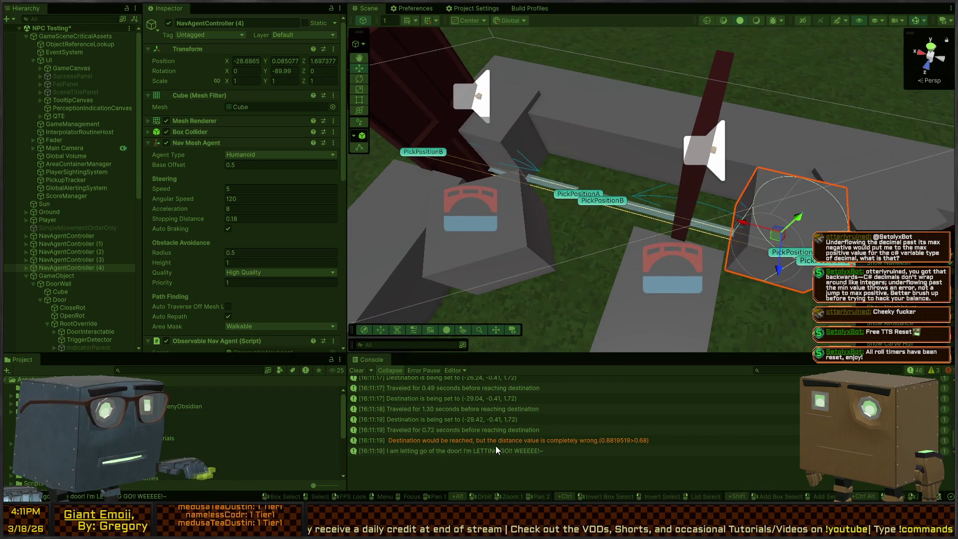
pyautogui.click(451, 439)
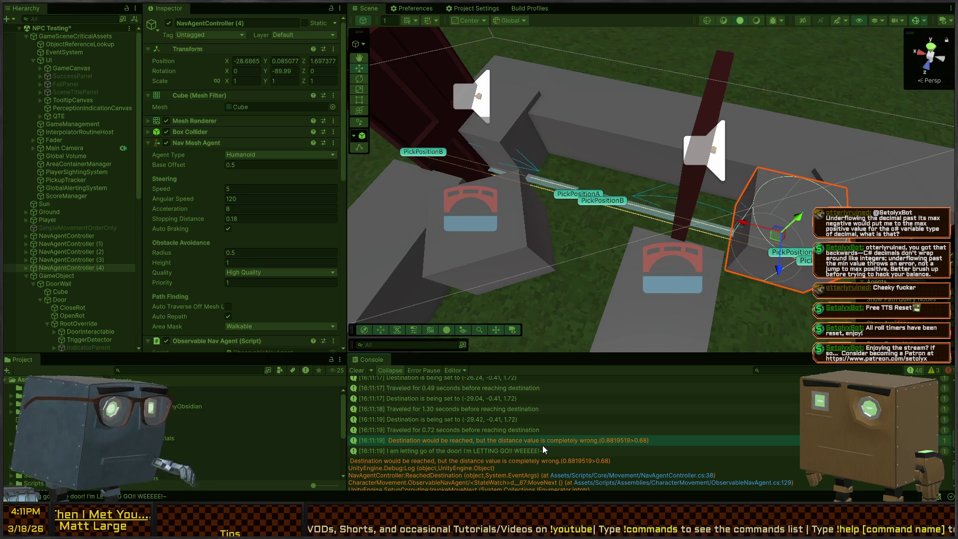
pyautogui.doubleClick(446, 439)
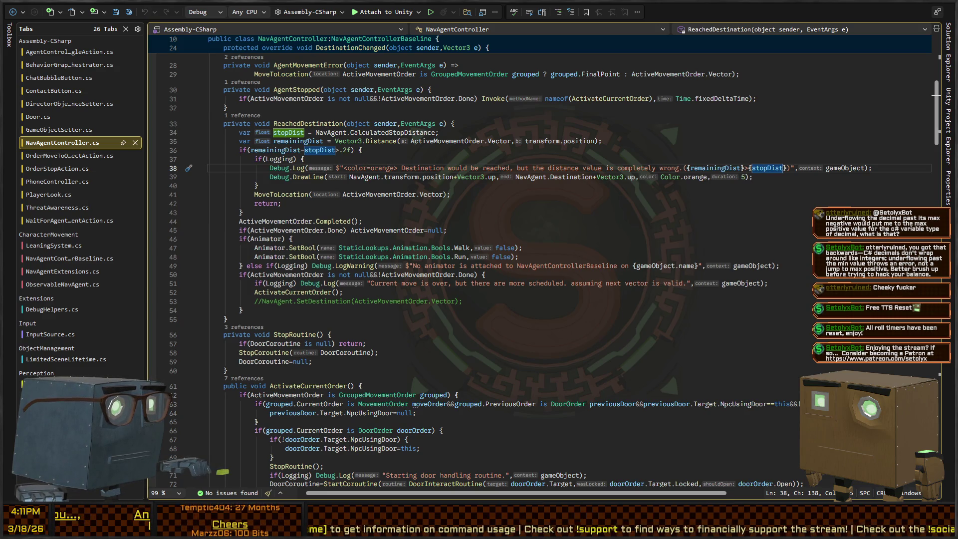
pyautogui.hotkey('alt', 'Tab')
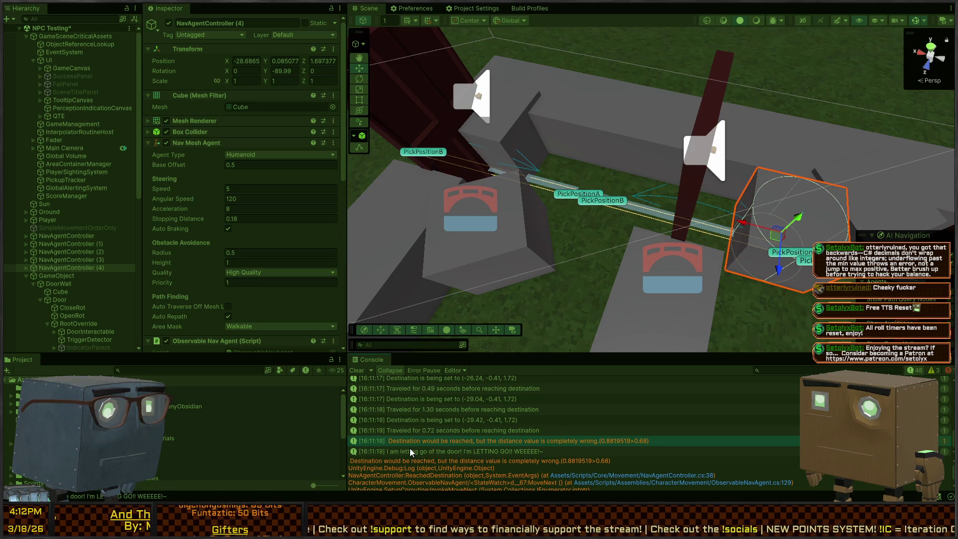
# Check the neighbouring console entries and select NavAgentController (1), the agent that logged the warning.
pyautogui.scroll(-1, 457, 442)
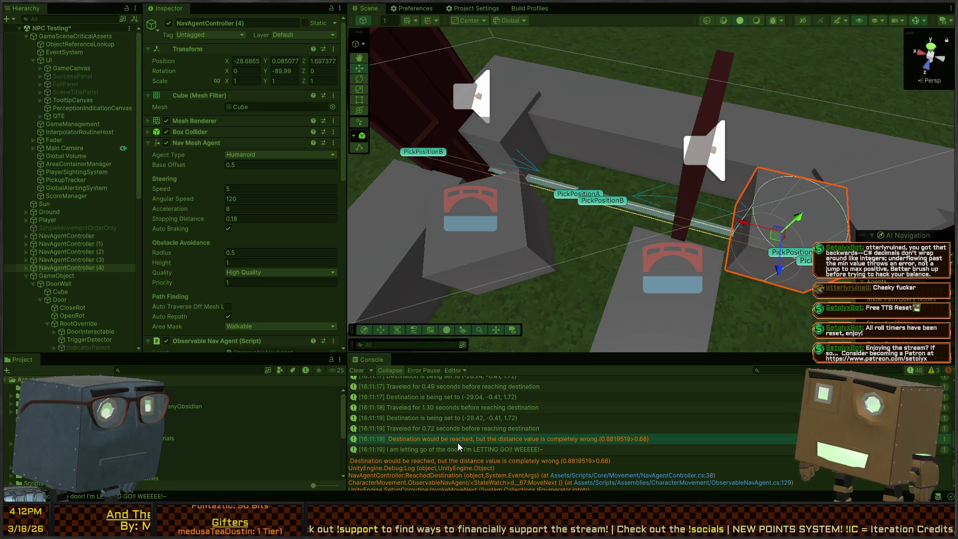
pyautogui.click(421, 432)
pyautogui.click(422, 443)
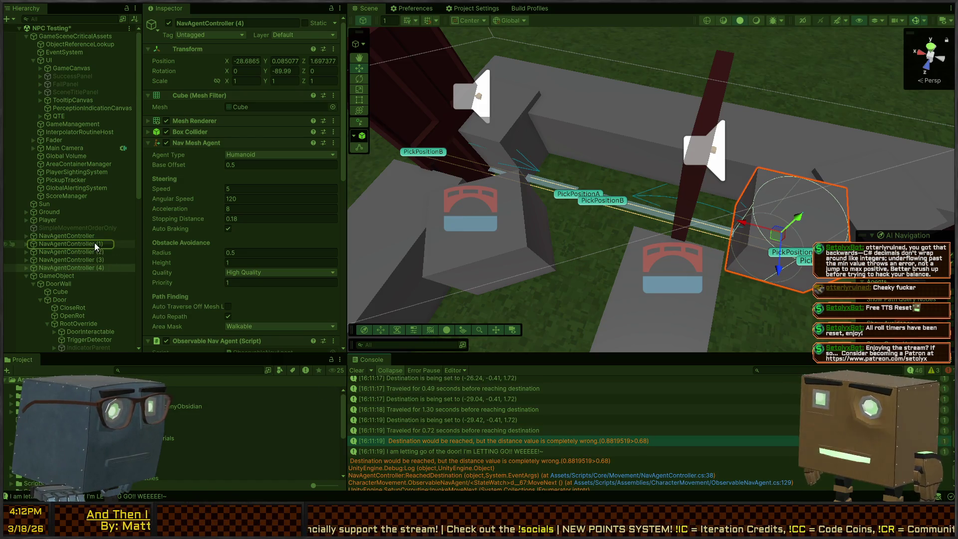
pyautogui.click(67, 243)
pyautogui.moveTo(715, 225)
pyautogui.mouseDown()
pyautogui.moveTo(726, 196)
pyautogui.moveTo(748, 282)
pyautogui.moveTo(723, 211)
pyautogui.moveTo(701, 210)
pyautogui.moveTo(677, 225)
pyautogui.mouseUp()
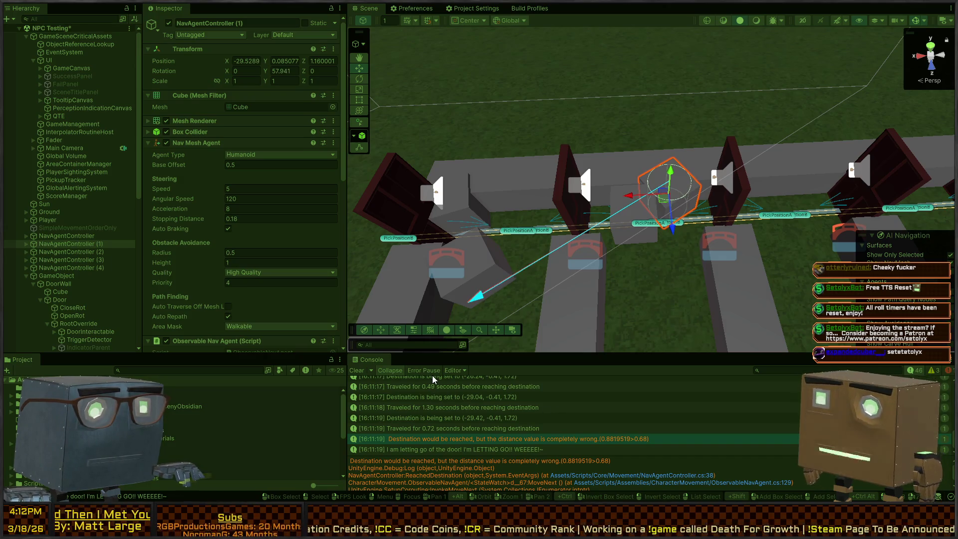
# Exit Play mode and reframe the Scene view over the row of doors.
pyautogui.click(361, 369)
pyautogui.hotkey('ctrl', 'p')
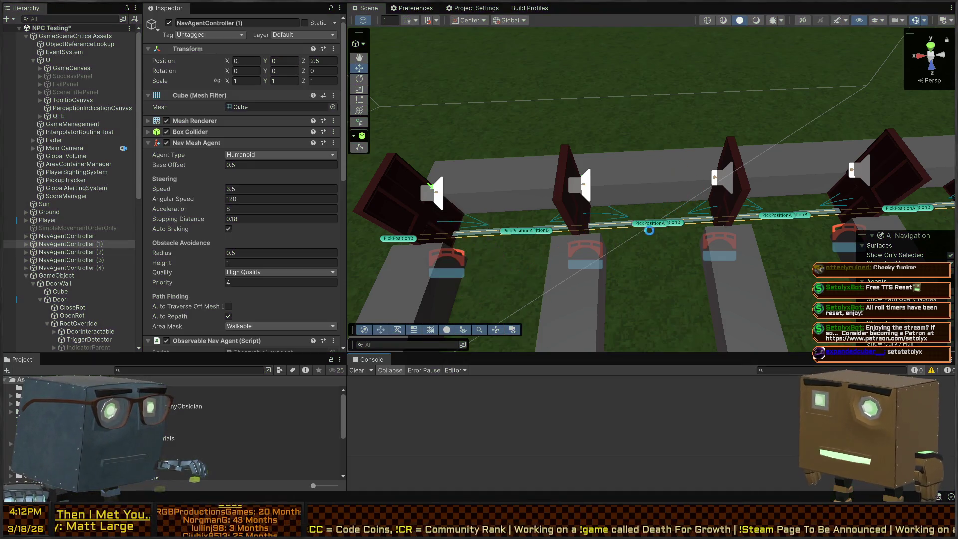
pyautogui.moveTo(723, 253)
pyautogui.mouseDown()
pyautogui.moveTo(578, 230)
pyautogui.moveTo(692, 209)
pyautogui.moveTo(710, 221)
pyautogui.mouseUp()
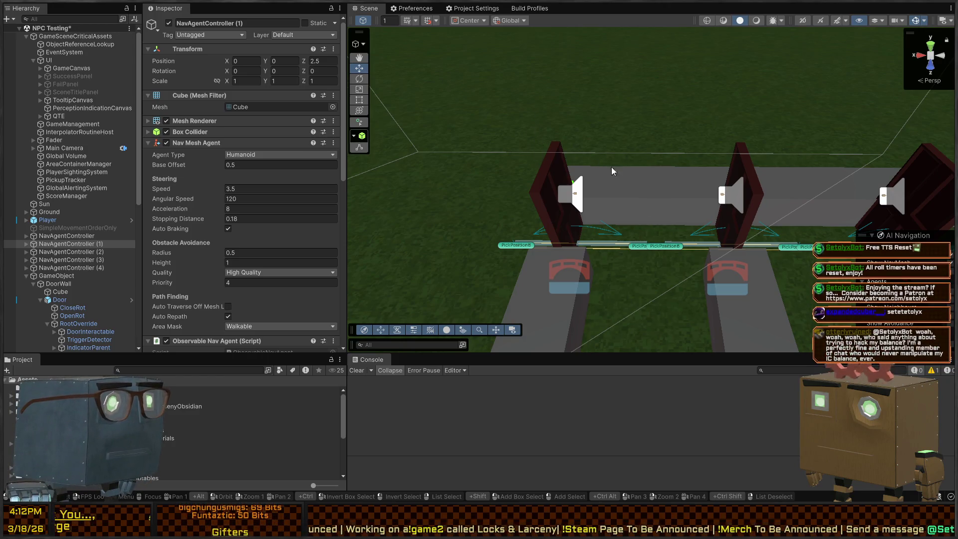
pyautogui.press('f')
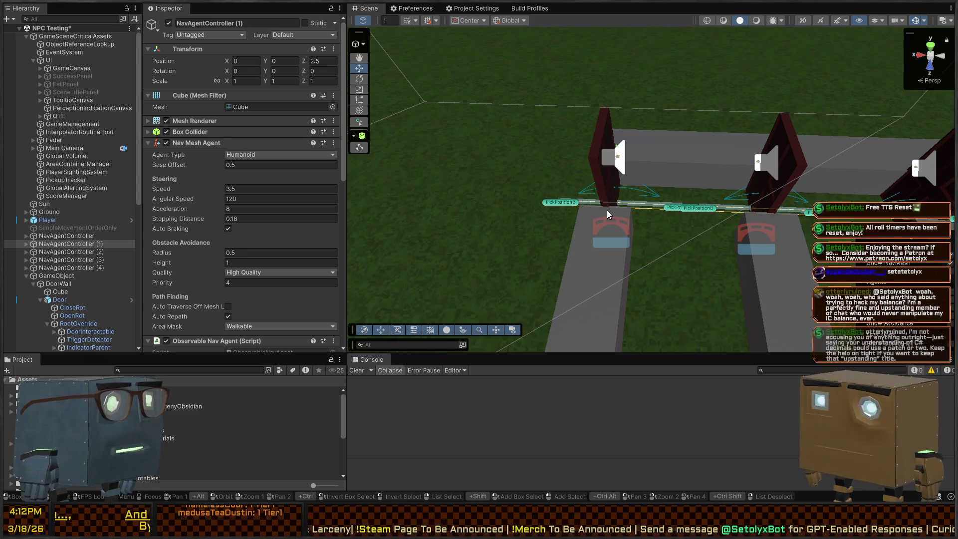
pyautogui.moveTo(607, 211)
pyautogui.mouseDown()
pyautogui.moveTo(520, 169)
pyautogui.moveTo(513, 154)
pyautogui.moveTo(445, 154)
pyautogui.moveTo(712, 172)
pyautogui.moveTo(675, 177)
pyautogui.mouseUp()
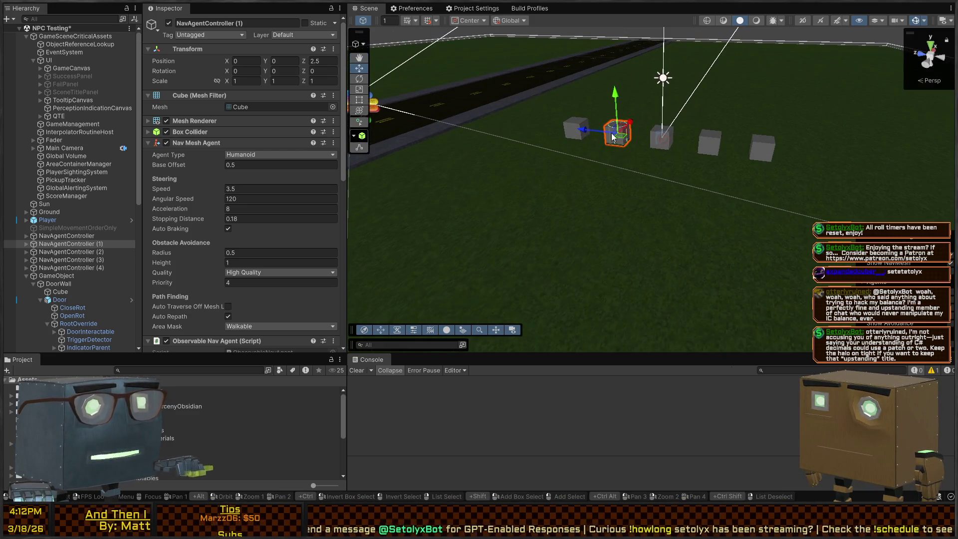
# With the first agent cube selected, rerun the door test, watch the agents walk the corridor, then stop it.
pyautogui.click(575, 128)
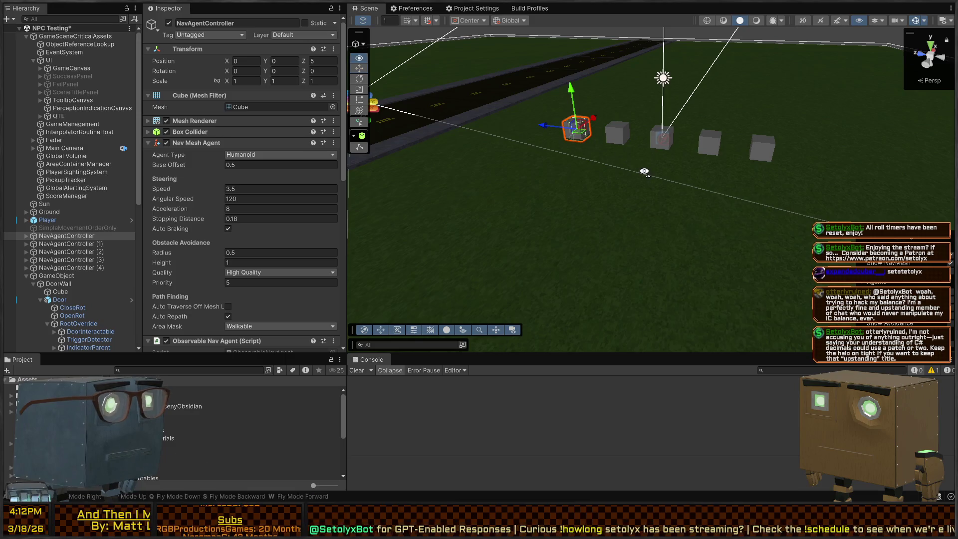
pyautogui.moveTo(645, 172)
pyautogui.mouseDown()
pyautogui.moveTo(580, 166)
pyautogui.moveTo(525, 200)
pyautogui.mouseUp()
pyautogui.hotkey('ctrl', 'p')
pyautogui.moveTo(622, 218)
pyautogui.mouseDown()
pyautogui.moveTo(442, 211)
pyautogui.moveTo(571, 285)
pyautogui.moveTo(564, 259)
pyautogui.mouseUp()
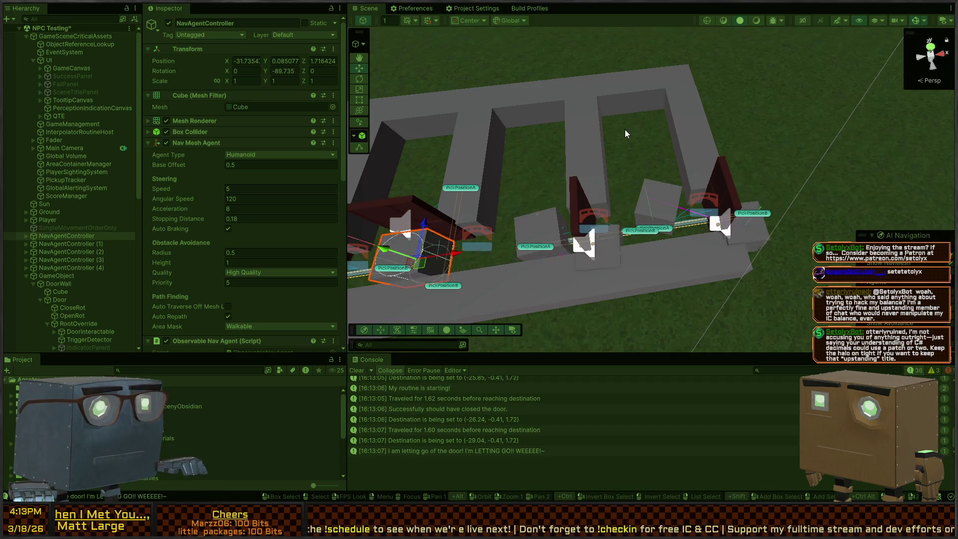
pyautogui.moveTo(636, 188)
pyautogui.mouseDown()
pyautogui.moveTo(633, 212)
pyautogui.moveTo(560, 216)
pyautogui.moveTo(503, 199)
pyautogui.moveTo(591, 202)
pyautogui.moveTo(601, 214)
pyautogui.moveTo(447, 171)
pyautogui.moveTo(582, 205)
pyautogui.moveTo(583, 219)
pyautogui.moveTo(632, 217)
pyautogui.mouseUp()
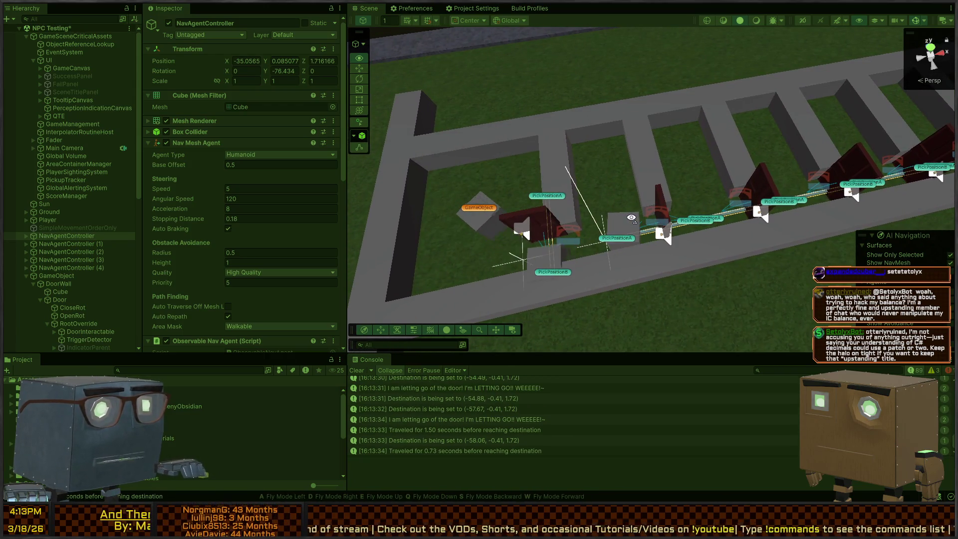
pyautogui.moveTo(632, 218)
pyautogui.mouseDown()
pyautogui.moveTo(767, 165)
pyautogui.moveTo(582, 199)
pyautogui.moveTo(588, 220)
pyautogui.moveTo(437, 170)
pyautogui.mouseUp()
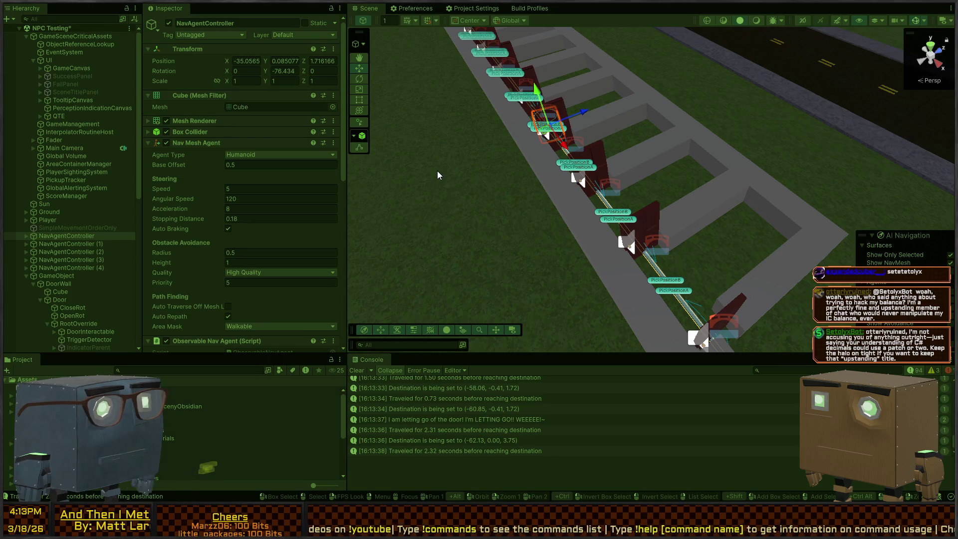
pyautogui.hotkey('ctrl', 'p')
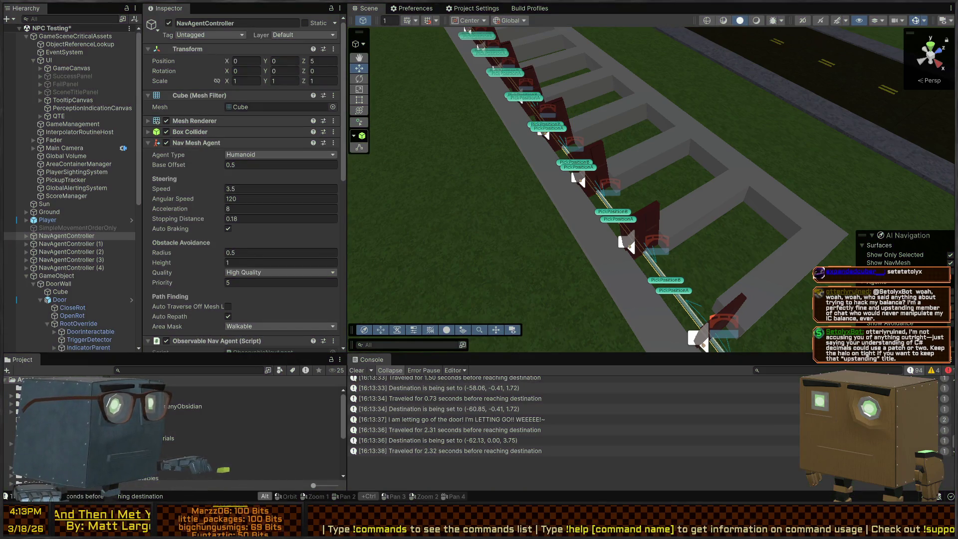
pyautogui.hotkey('alt', 'Tab')
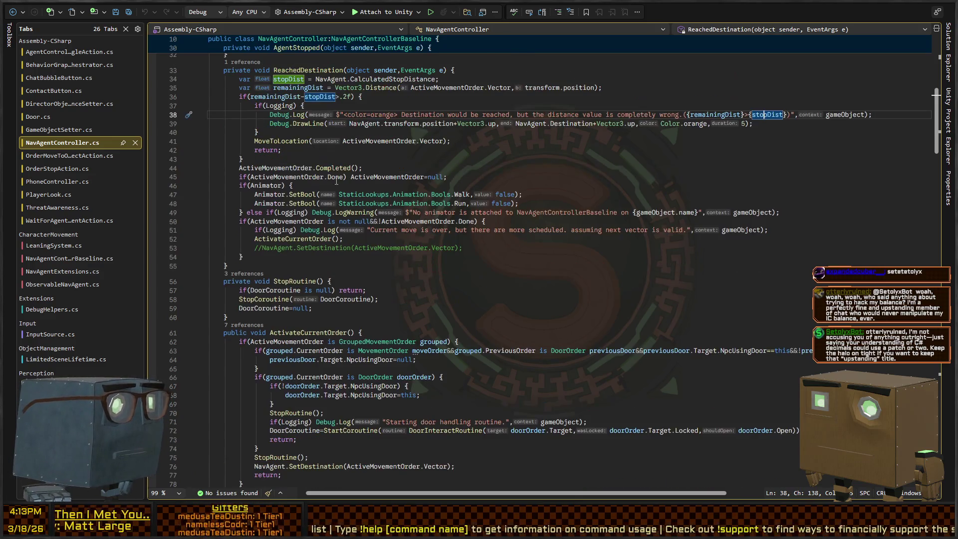
# Scroll NavAgentController.cs and the Unity console, then return to Visual Studio.
pyautogui.scroll(-10, 351, 134)
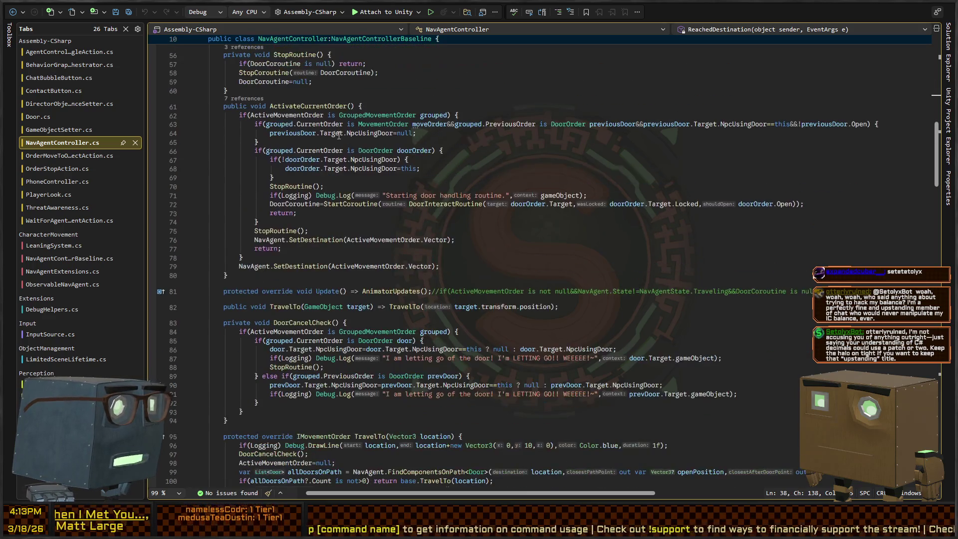
pyautogui.scroll(-9, 339, 136)
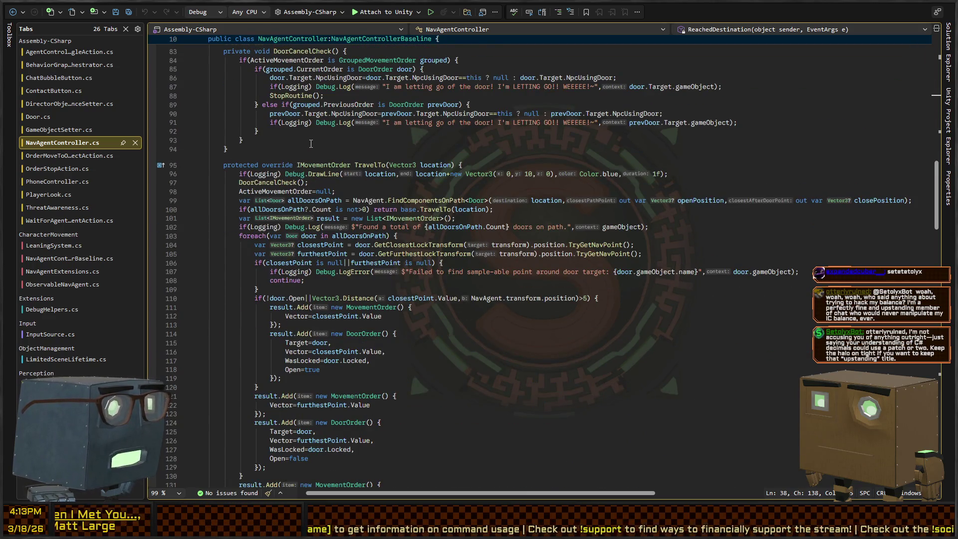
pyautogui.hotkey('alt', 'Tab')
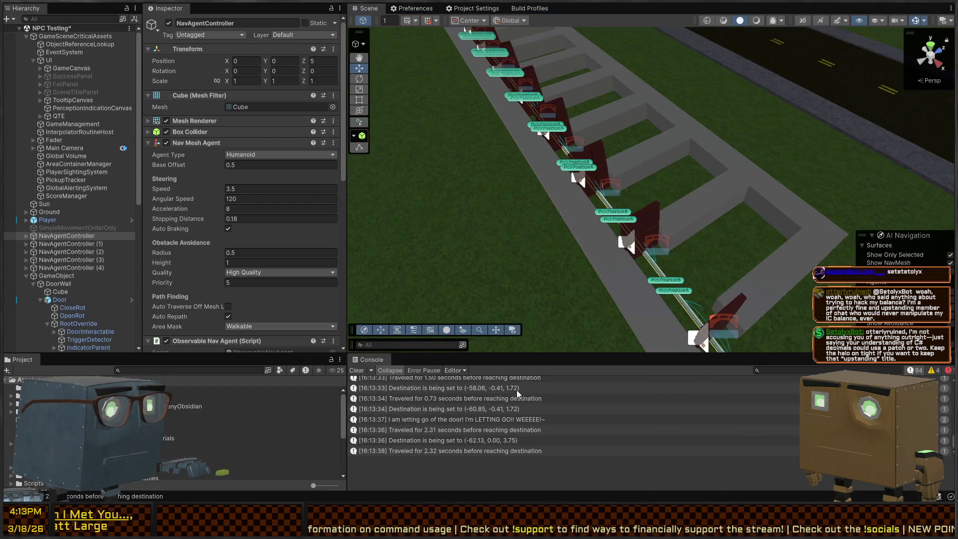
pyautogui.scroll(5, 523, 403)
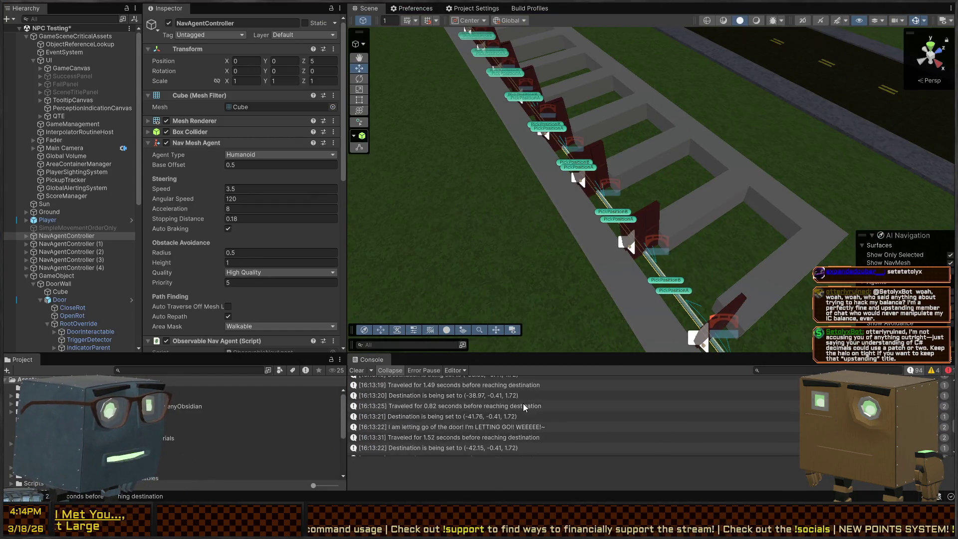
pyautogui.scroll(3, 521, 405)
pyautogui.hotkey('alt', 'Tab')
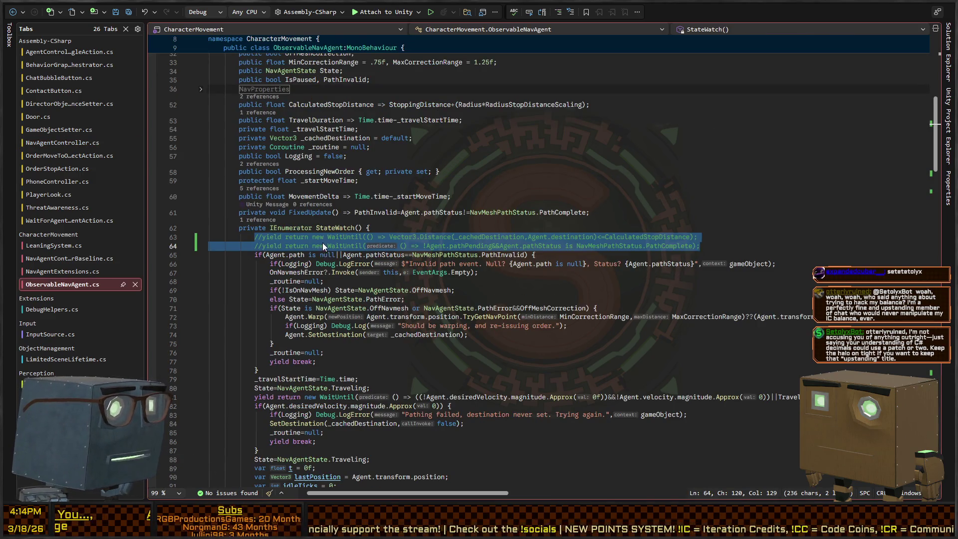
# Select the commented-out WaitUntil lines 63–64 in StateWatch(), then return to the Unity Editor.
pyautogui.click(315, 257)
pyautogui.scroll(-2, 326, 260)
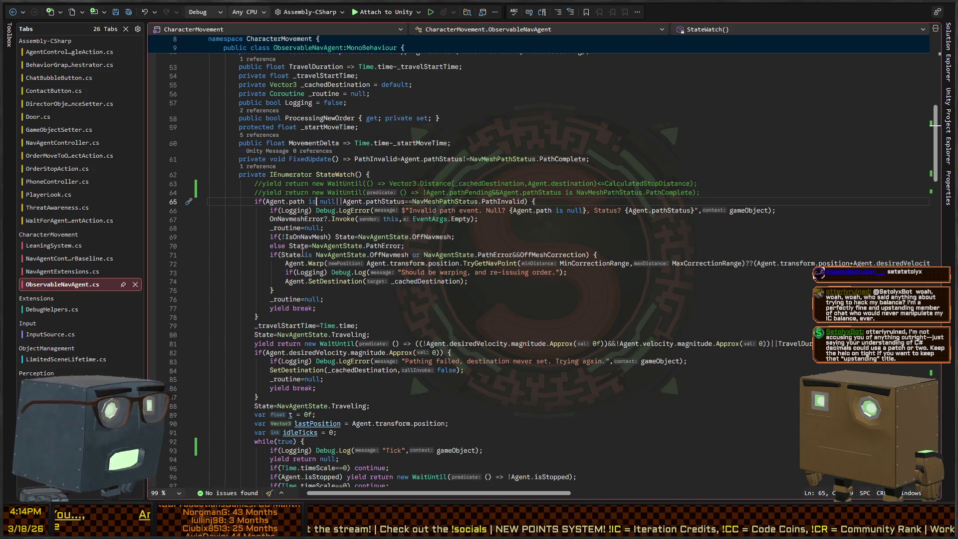
pyautogui.moveTo(700, 193); pyautogui.dragTo(208, 184)
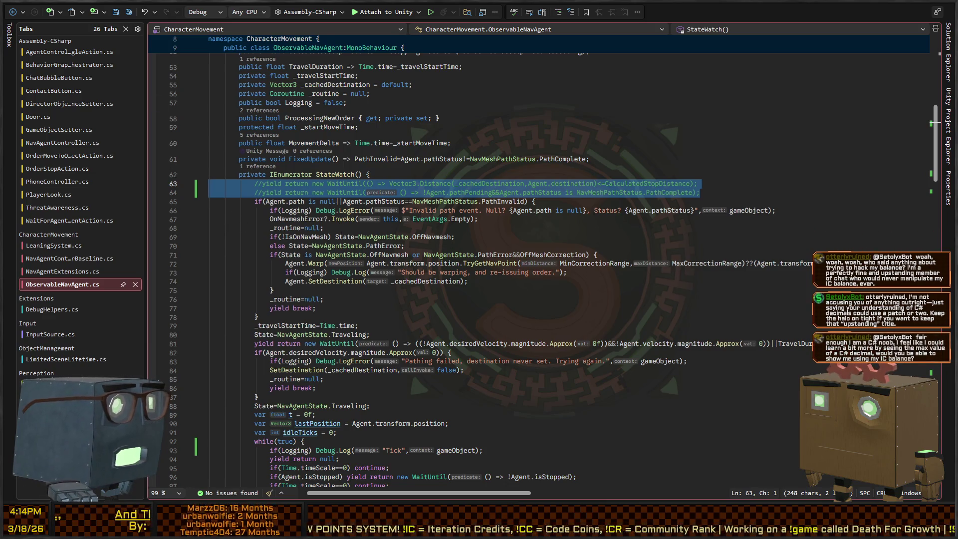
pyautogui.hotkey('alt', 'Tab')
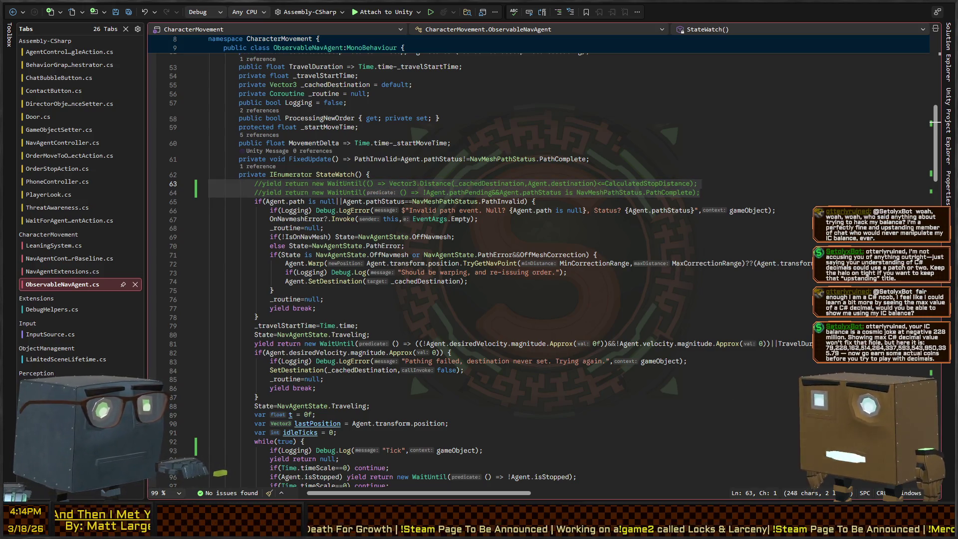
pyautogui.hotkey('alt', 'Tab')
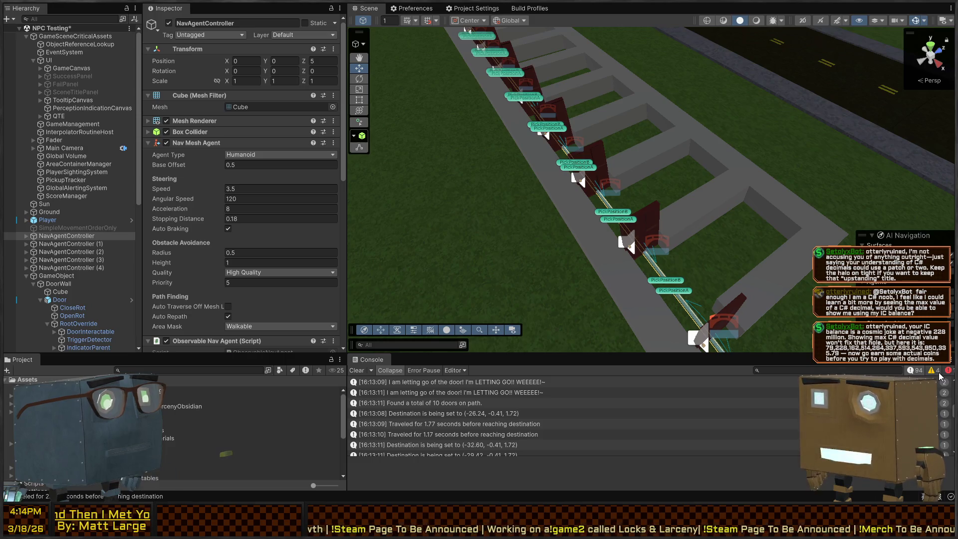
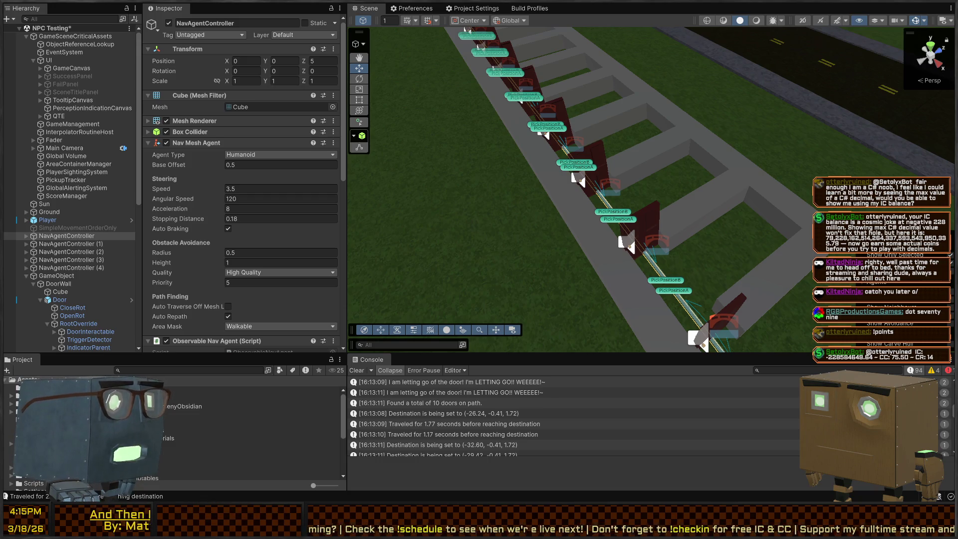
# Orbit the Scene view around the door walkway, then switch to ObservableNavAgent.cs in Visual Studio.
pyautogui.moveTo(684, 167)
pyautogui.mouseDown()
pyautogui.moveTo(707, 163)
pyautogui.moveTo(614, 166)
pyautogui.moveTo(701, 174)
pyautogui.mouseUp()
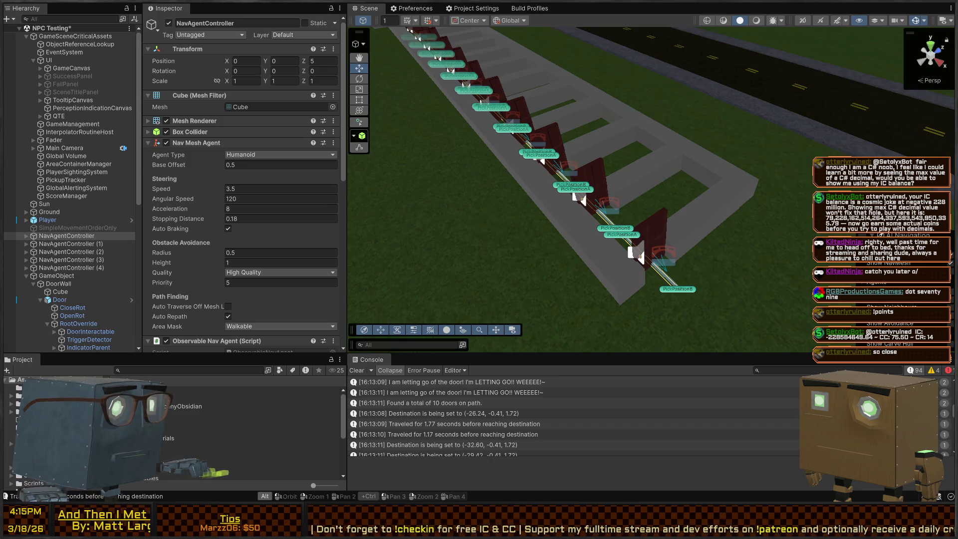
pyautogui.hotkey('alt', 'Tab')
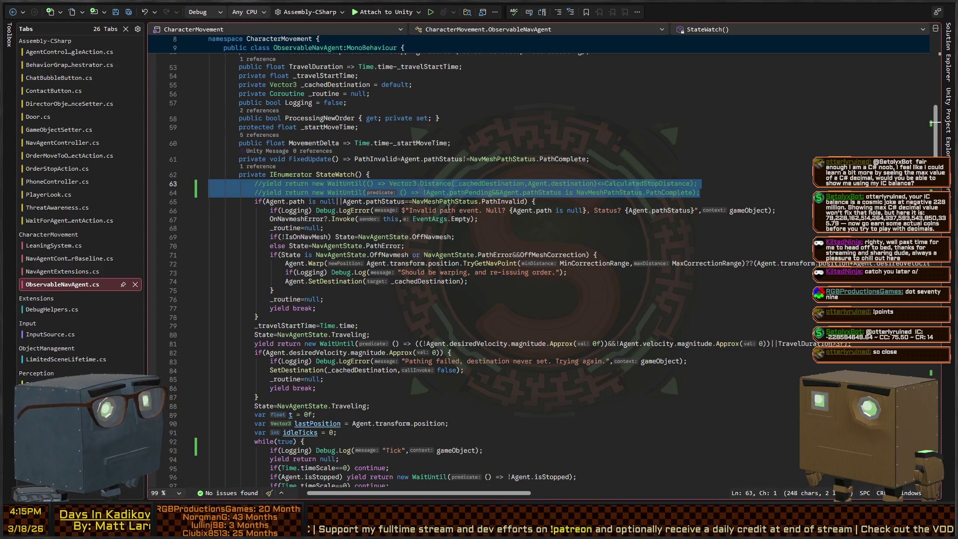
# Move through StateWatch down to the agent-stopped check on line 96.
pyautogui.click(501, 201)
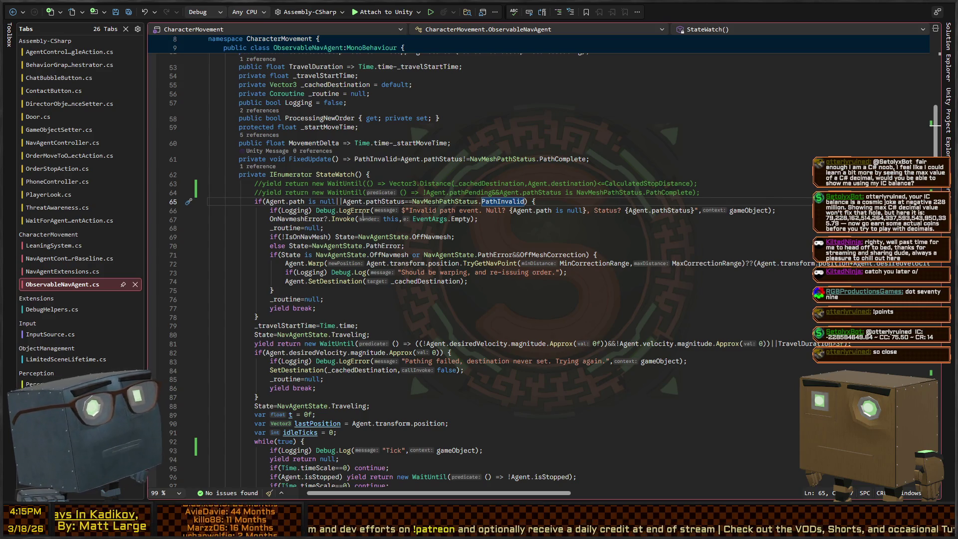
pyautogui.scroll(-5, 321, 214)
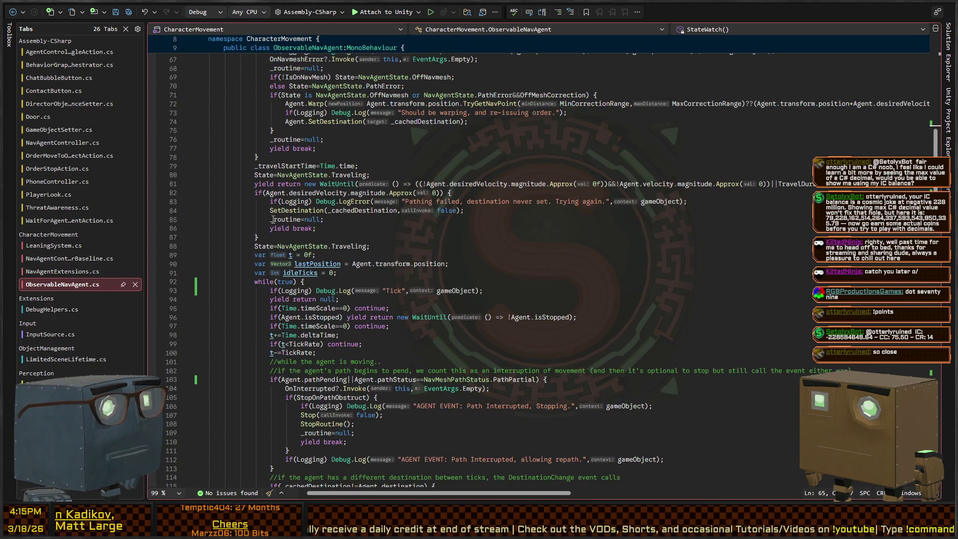
pyautogui.scroll(-6, 273, 220)
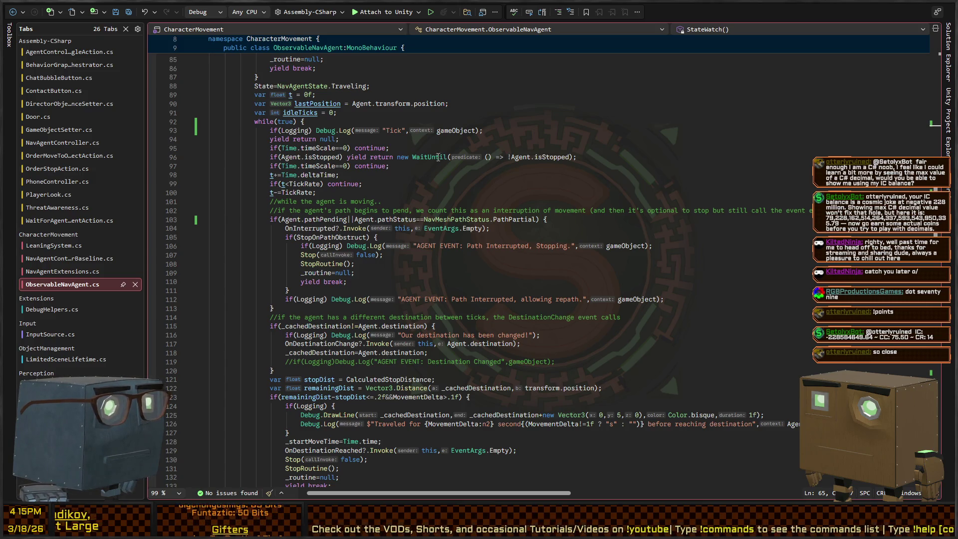
pyautogui.click(406, 158)
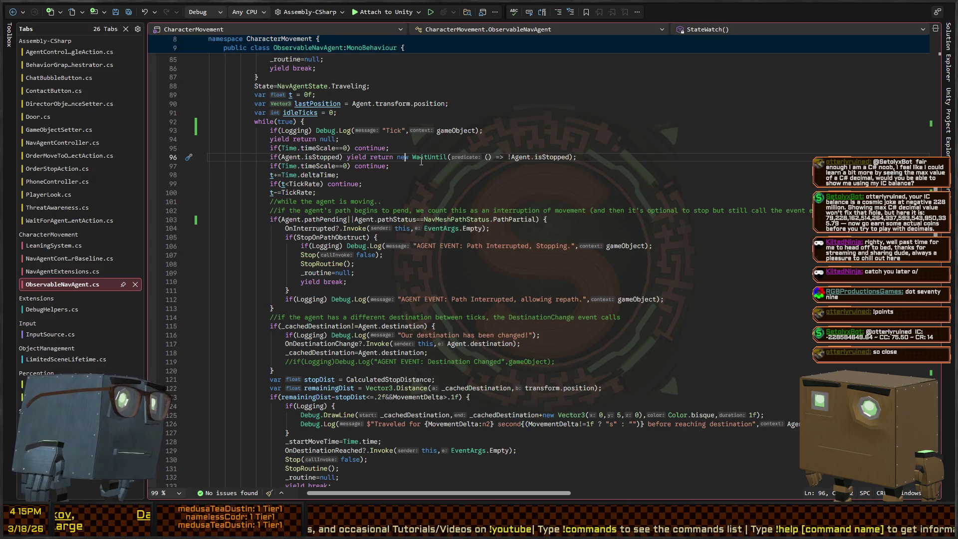
# Brace the WaitUntil, prepend Debug.LogError("THE AGENT IS STOPPED OH DEAR GOD", gameObject), and save.
pyautogui.hotkey('shift', 'End')
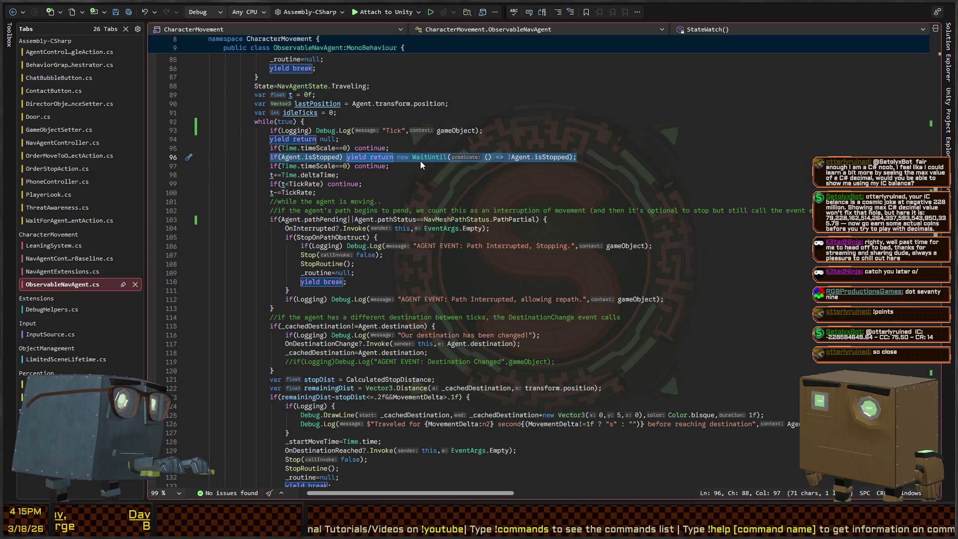
pyautogui.press('Down')
pyautogui.press('Up')
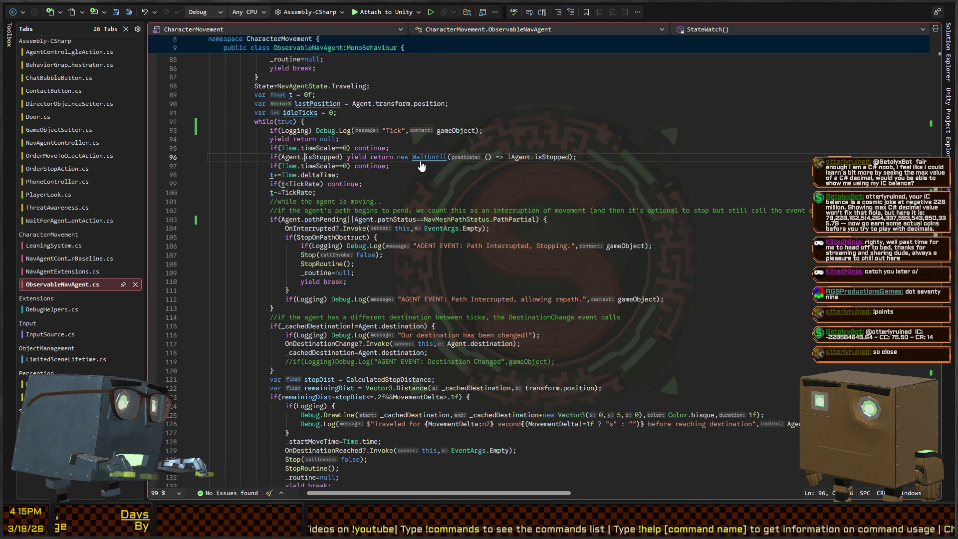
pyautogui.hotkey('ctrl', 'Right')
pyautogui.hotkey('ctrl', 'Right')
pyautogui.hotkey('ctrl', 'Right')
pyautogui.hotkey('shift', 'End')
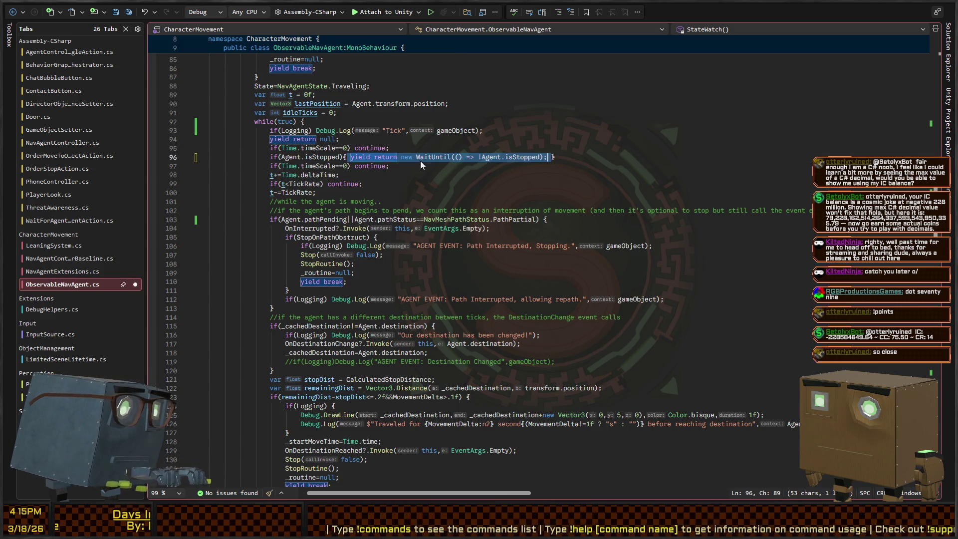
pyautogui.write('{Debug')
pyautogui.write('.LogError("')
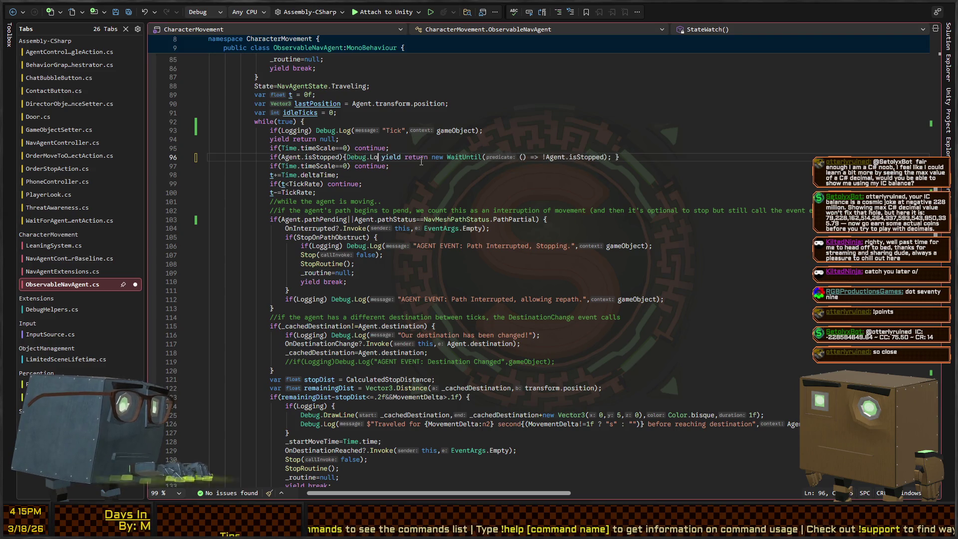
pyautogui.write('THE AGENT IS STOP')
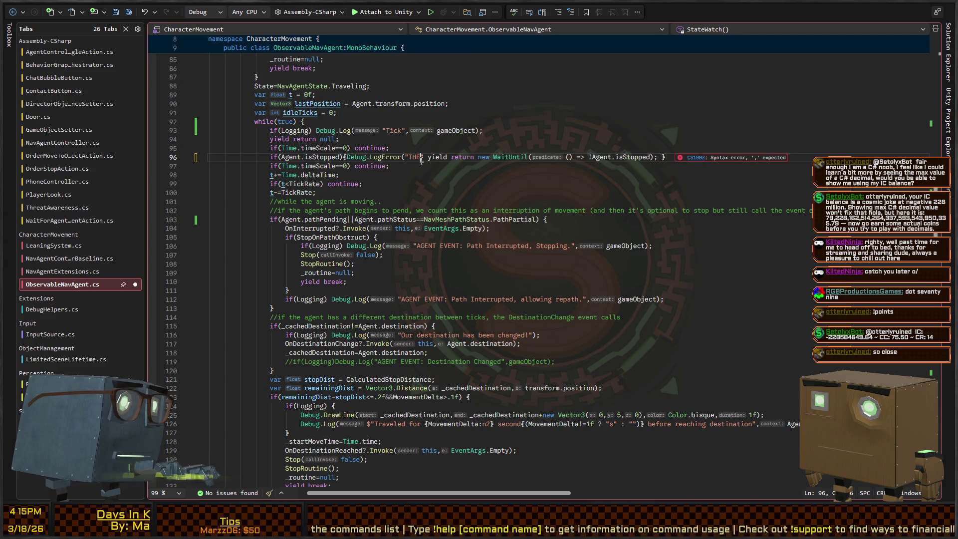
pyautogui.write('PED OH DEAR GOD')
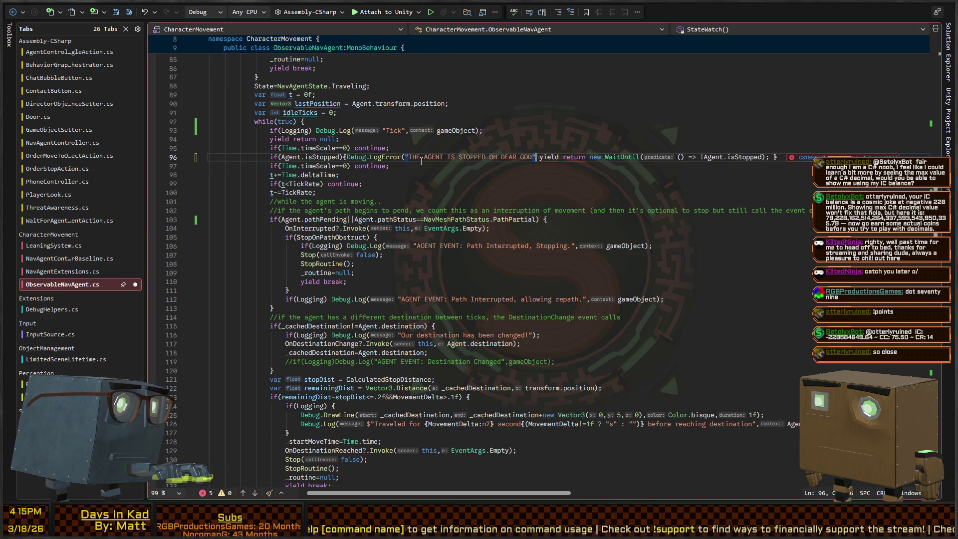
pyautogui.write(');')
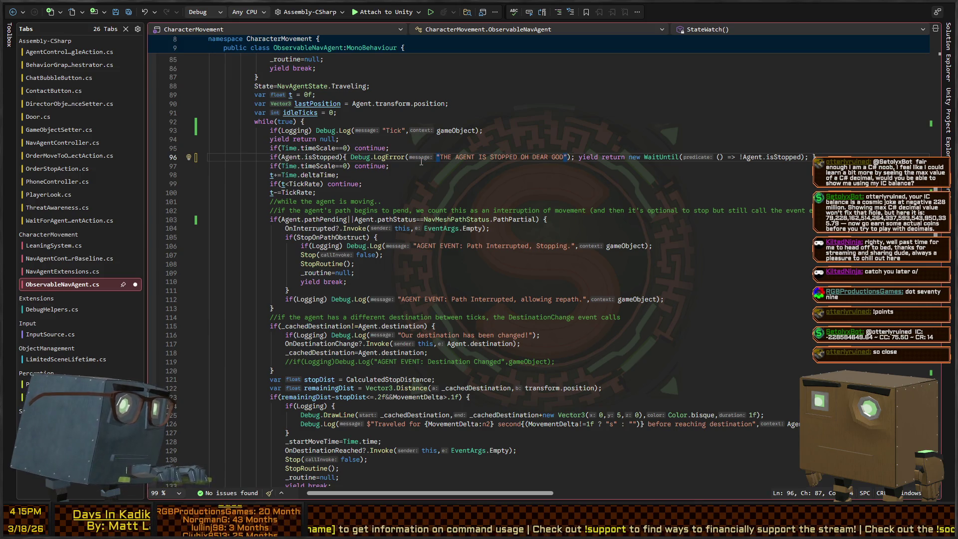
pyautogui.write(',gameObjec')
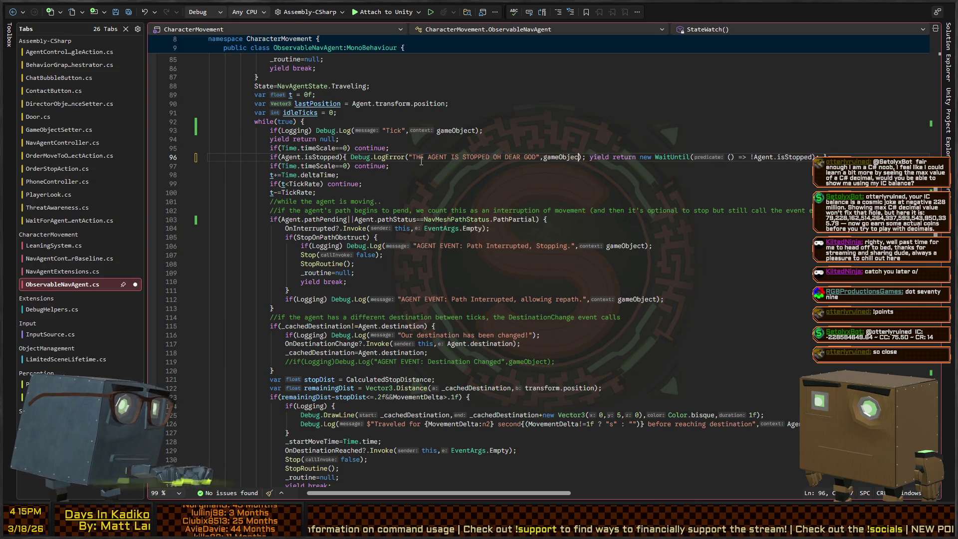
pyautogui.write('t')
pyautogui.hotkey('ctrl', 's')
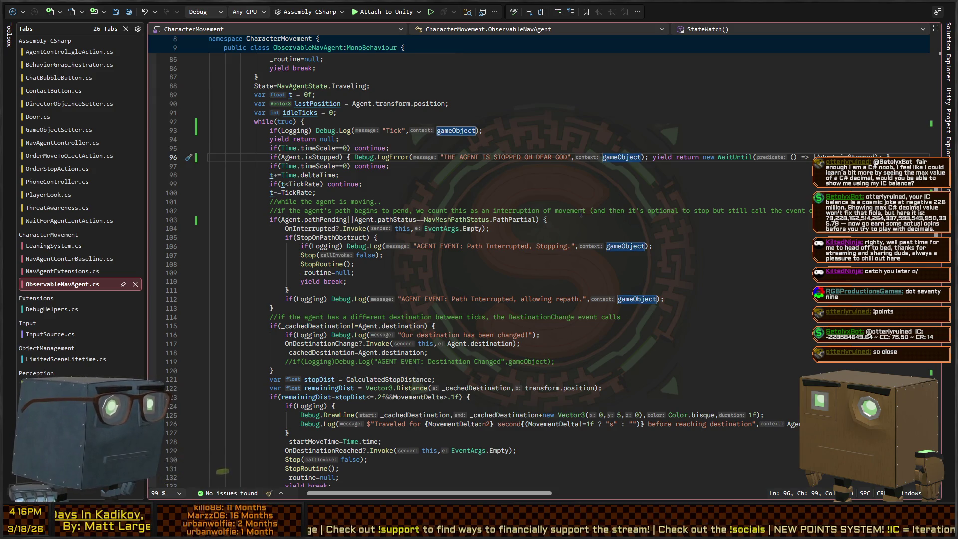
pyautogui.click(421, 166)
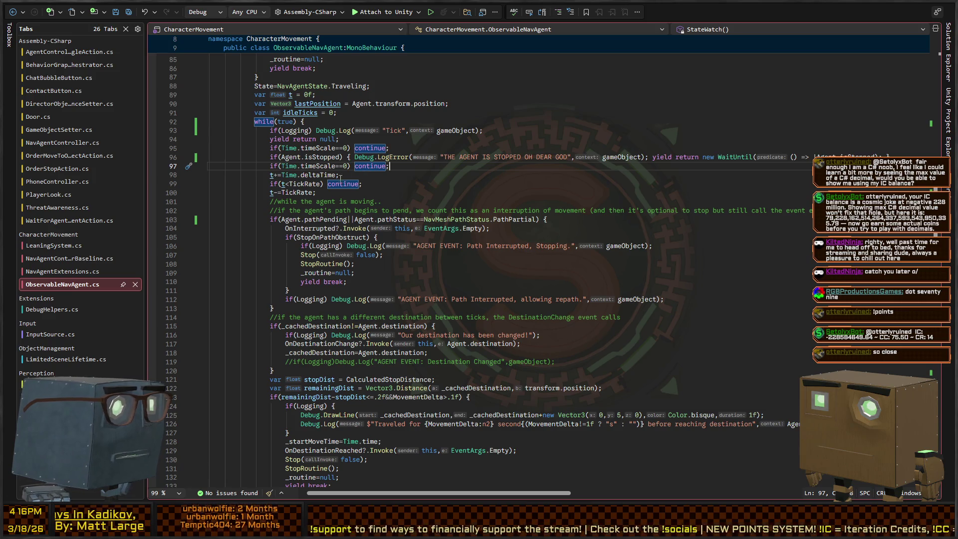
pyautogui.click(355, 195)
pyautogui.scroll(-2, 319, 210)
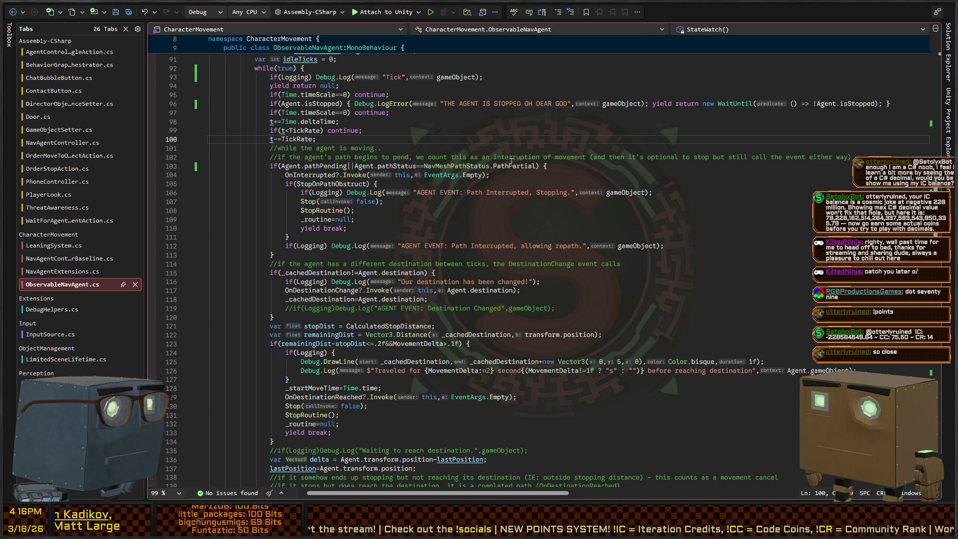
# Change line 103's check to pathStatus != PathComplete and reword the repath log message.
pyautogui.click(538, 166)
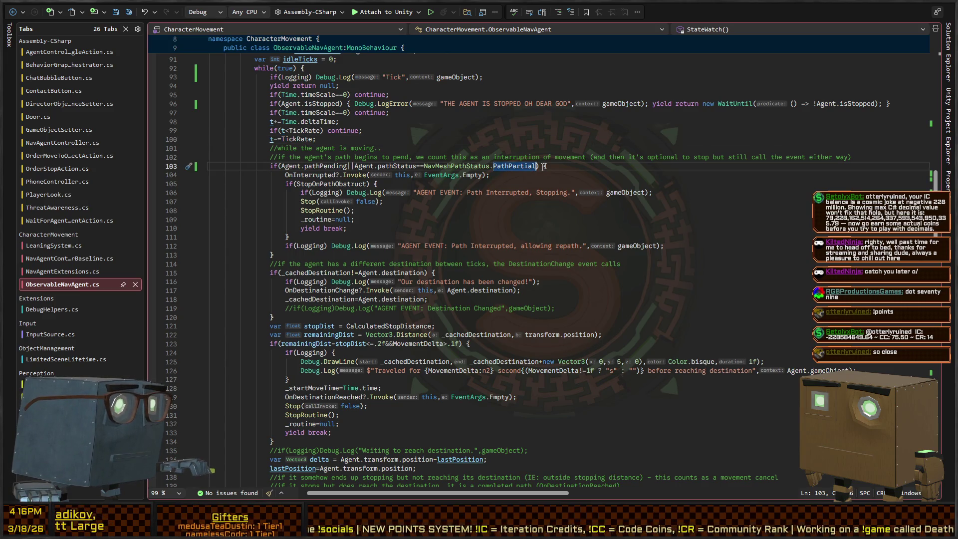
pyautogui.write('||Agent.pathStatus==NavMeshPathSta')
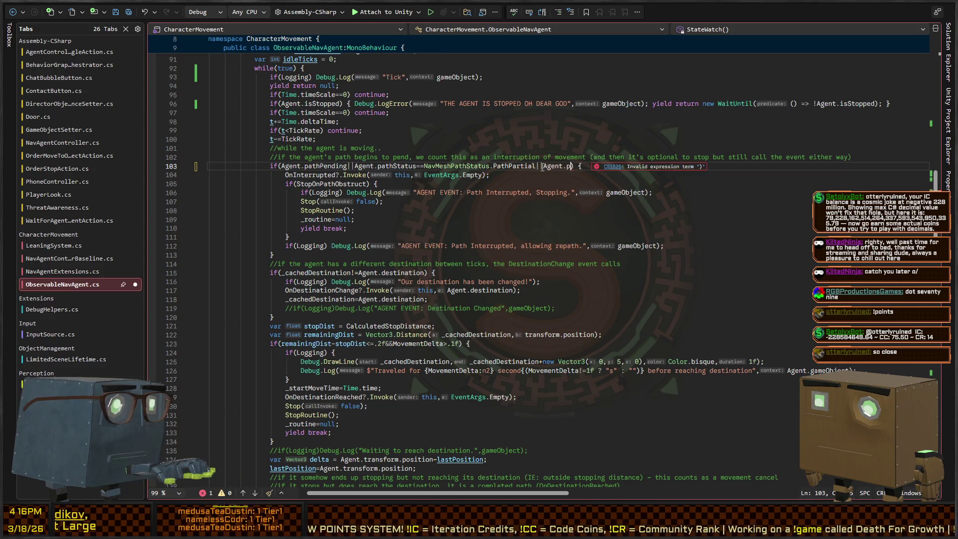
pyautogui.write('tus.')
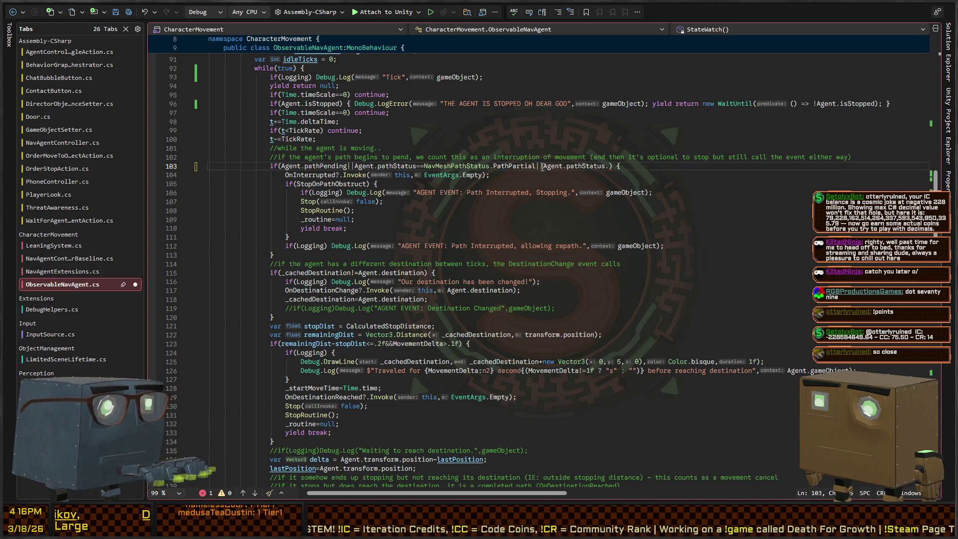
pyautogui.press('BackSpace')
pyautogui.press('BackSpace')
pyautogui.press('BackSpace')
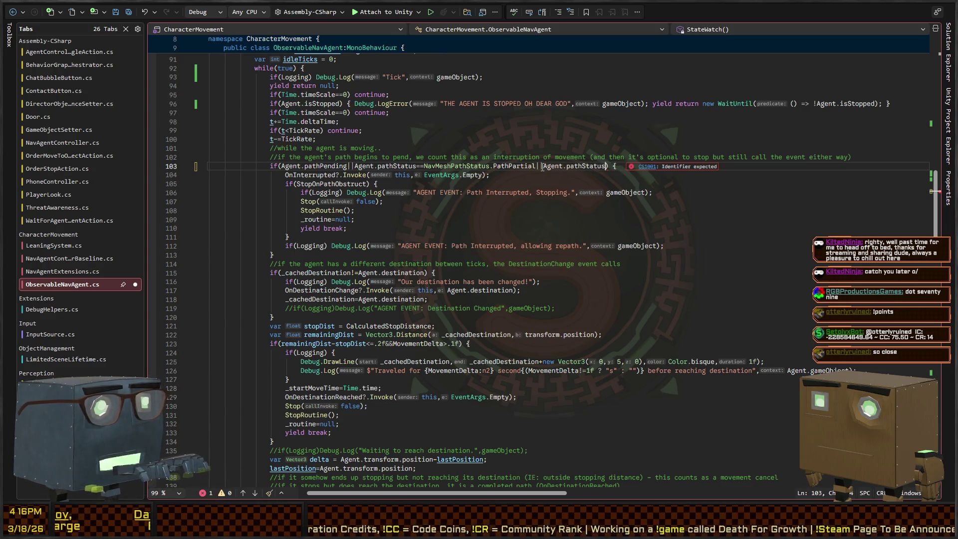
pyautogui.write('Status')
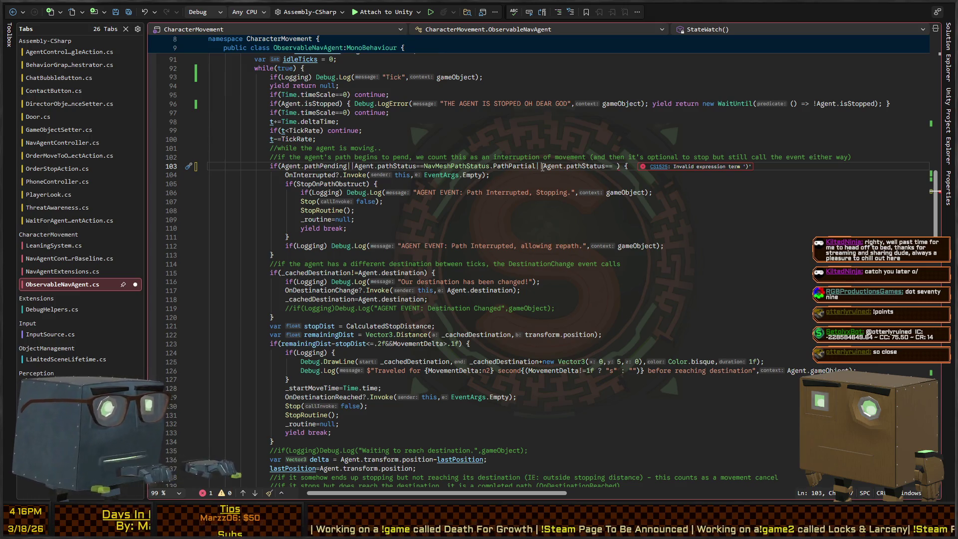
pyautogui.hotkey('ctrl', 'Left')
pyautogui.hotkey('ctrl', 'Left')
pyautogui.hotkey('ctrl', 'Left')
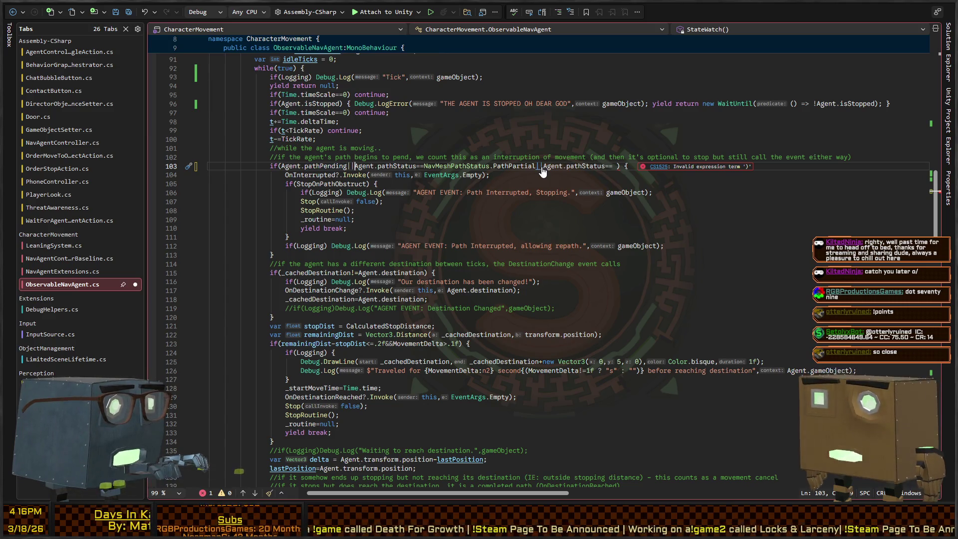
pyautogui.write('!=Completeother ')
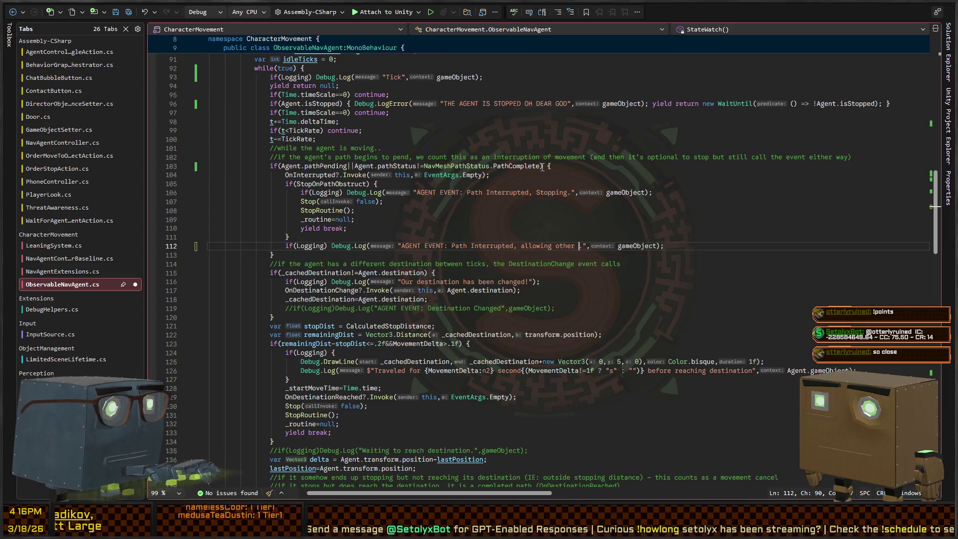
pyautogui.write('events to determine outcome..')
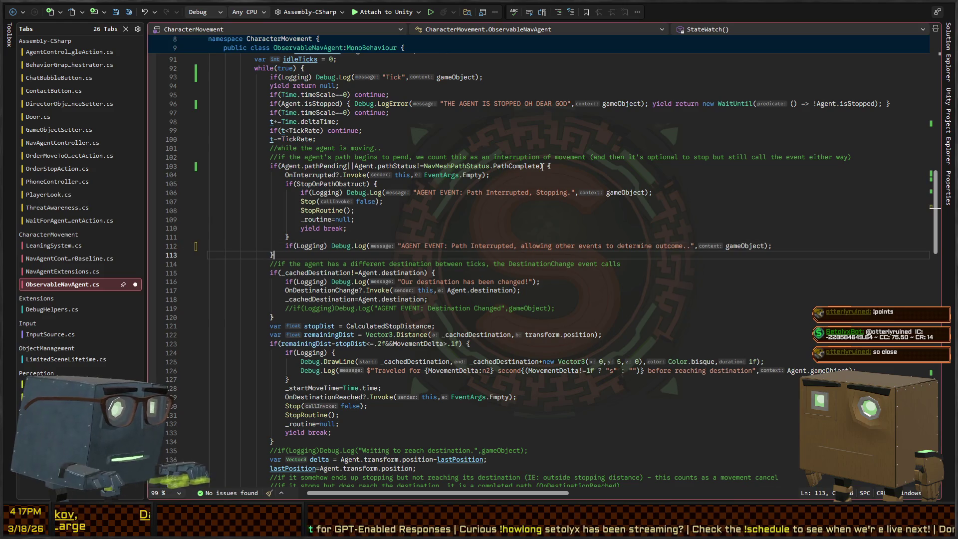
# Add a continue; on line 113 after the repath log, then return to Unity.
pyautogui.press('Return')
pyautogui.write('ontinue;')
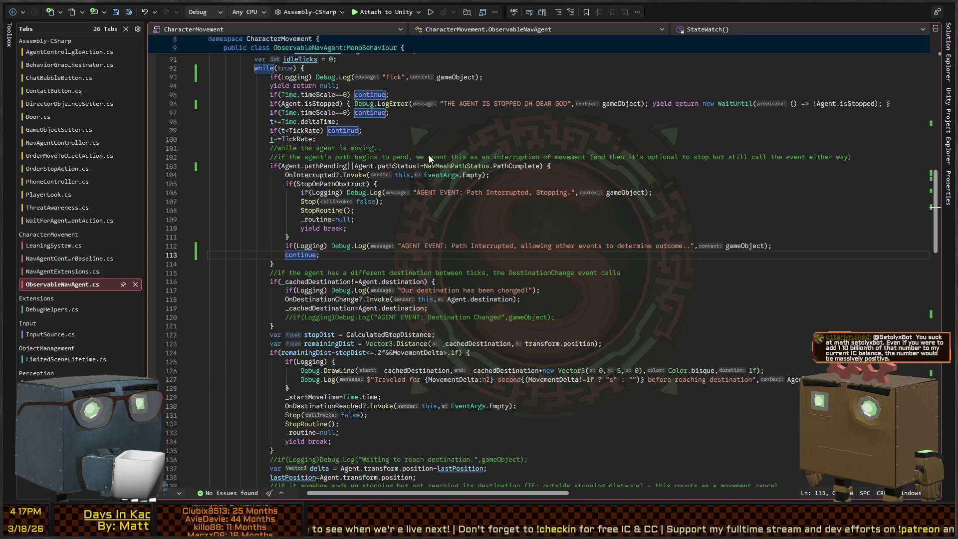
pyautogui.hotkey('alt', 'Tab')
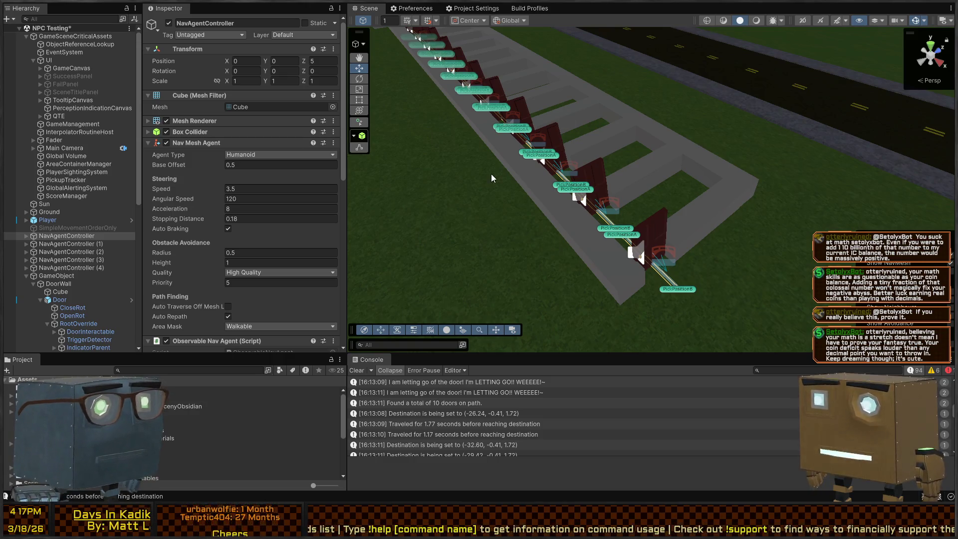
# Enter Play mode and fly the scene camera along the door row following the agents.
pyautogui.press('f')
pyautogui.hotkey('ctrl', 'p')
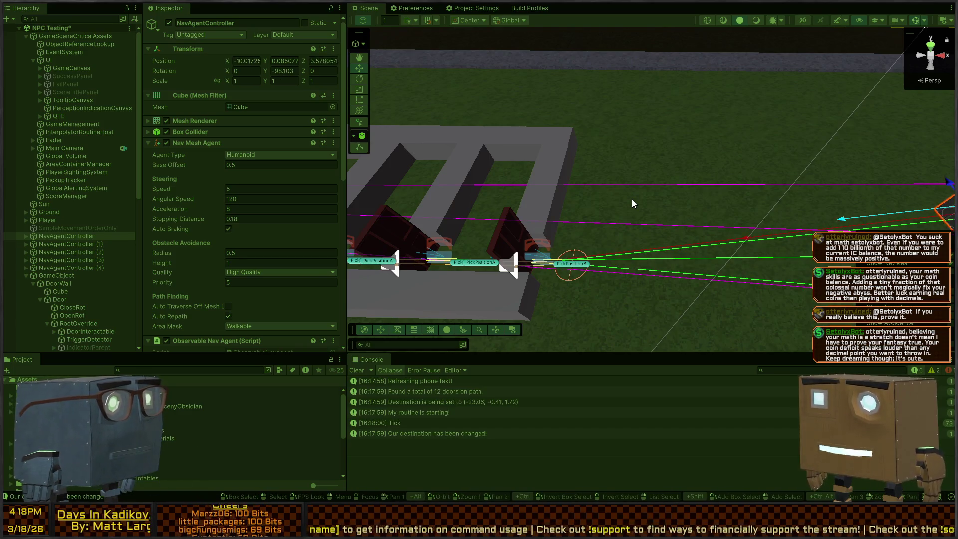
pyautogui.moveTo(633, 204)
pyautogui.mouseDown()
pyautogui.moveTo(782, 181)
pyautogui.moveTo(736, 193)
pyautogui.moveTo(602, 178)
pyautogui.mouseUp()
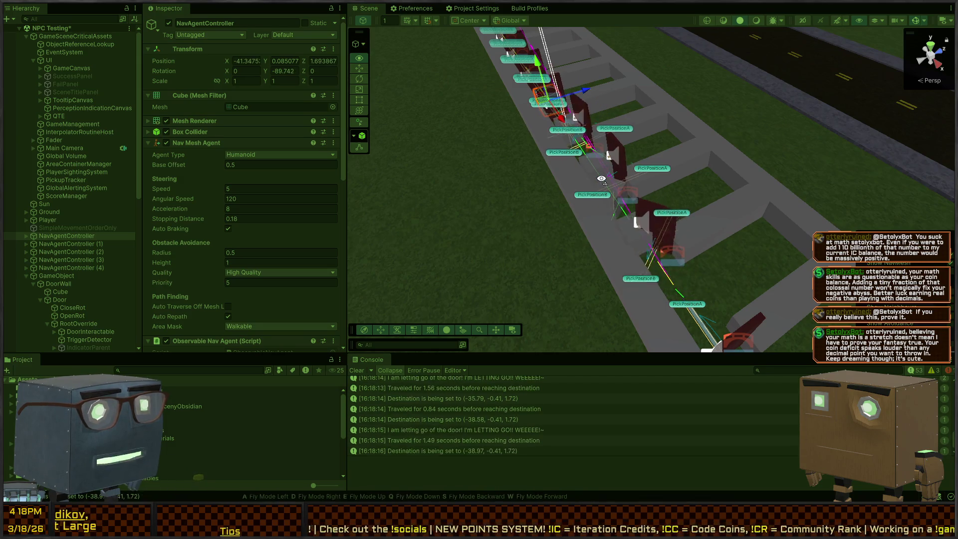
pyautogui.moveTo(602, 178)
pyautogui.mouseDown()
pyautogui.moveTo(656, 204)
pyautogui.moveTo(772, 225)
pyautogui.moveTo(783, 208)
pyautogui.moveTo(736, 212)
pyautogui.moveTo(618, 165)
pyautogui.moveTo(743, 202)
pyautogui.moveTo(671, 186)
pyautogui.moveTo(678, 195)
pyautogui.moveTo(807, 211)
pyautogui.moveTo(787, 176)
pyautogui.moveTo(880, 172)
pyautogui.moveTo(665, 188)
pyautogui.moveTo(822, 188)
pyautogui.moveTo(753, 199)
pyautogui.moveTo(633, 181)
pyautogui.mouseUp()
pyautogui.moveTo(772, 183); pyautogui.dragTo(802, 195)
# Clear the Console, select NavAgentController (2), and exit Play mode.
pyautogui.click(358, 370)
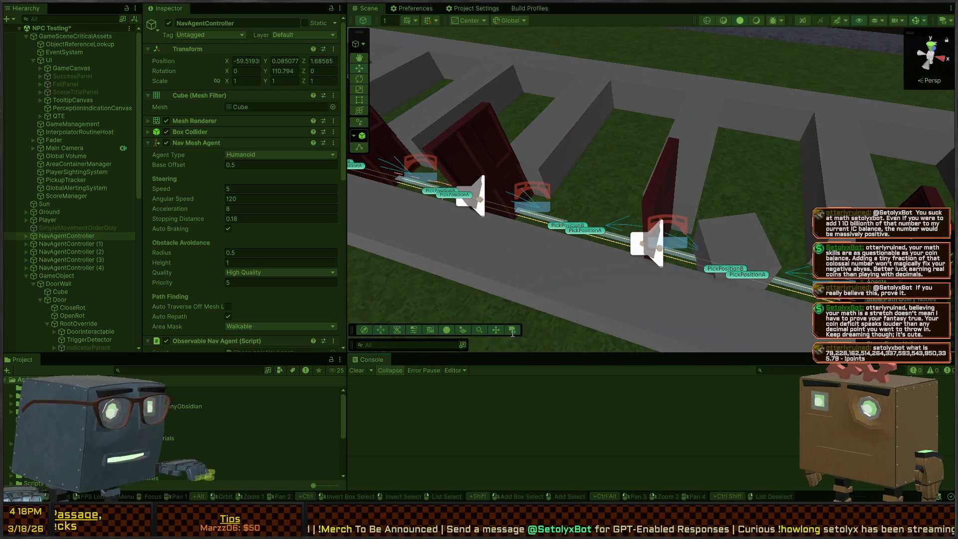
pyautogui.click(755, 230)
pyautogui.moveTo(618, 276)
pyautogui.mouseDown()
pyautogui.moveTo(776, 194)
pyautogui.moveTo(573, 160)
pyautogui.mouseUp()
pyautogui.hotkey('ctrl', 'p')
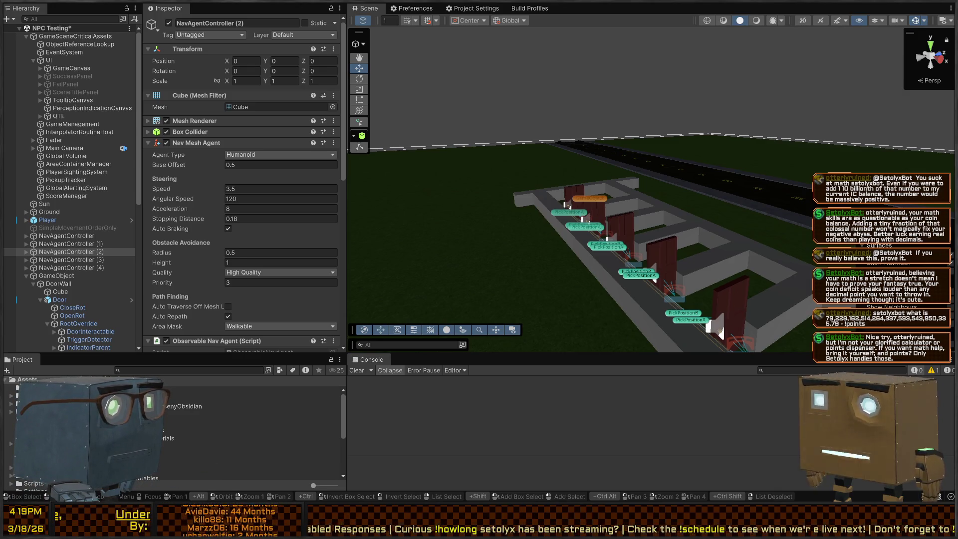
# Enter Play mode and orbit to a low view of the agents walking through the doors.
pyautogui.hotkey('ctrl', 'p')
pyautogui.moveTo(528, 216)
pyautogui.mouseDown()
pyautogui.moveTo(753, 231)
pyautogui.moveTo(672, 169)
pyautogui.moveTo(751, 141)
pyautogui.moveTo(710, 184)
pyautogui.moveTo(592, 193)
pyautogui.moveTo(612, 193)
pyautogui.moveTo(610, 200)
pyautogui.mouseUp()
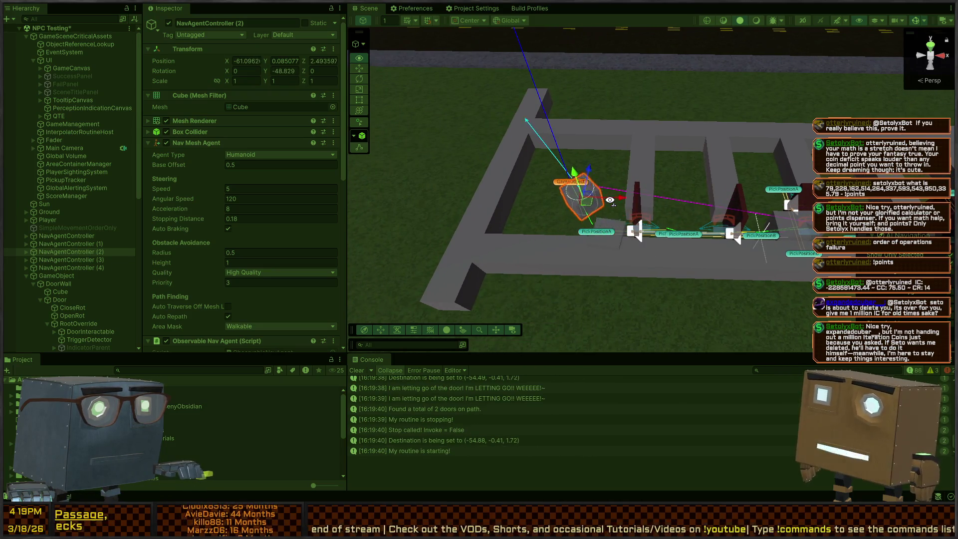
# Fly along the wall row and inspect the 'Destination is being set to' Console message details.
pyautogui.press('d')
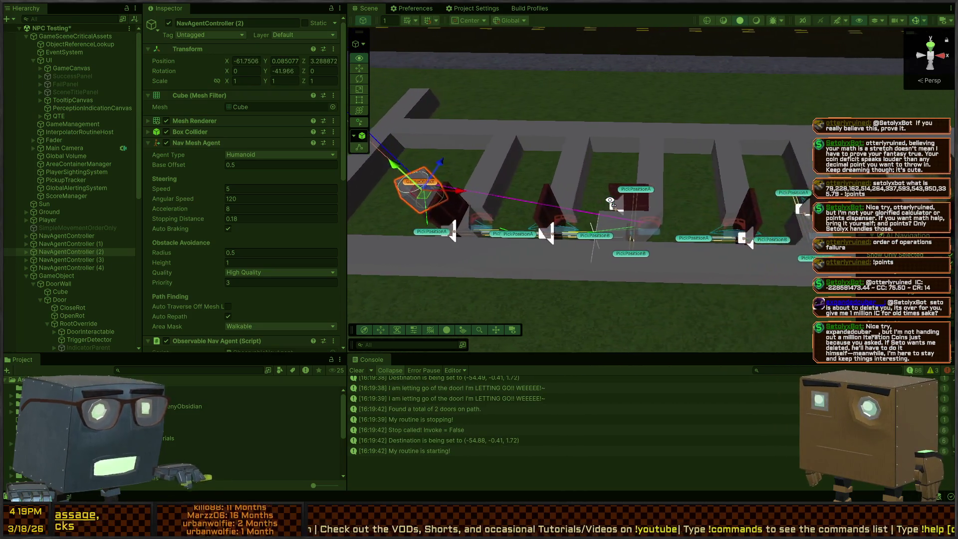
pyautogui.press('d')
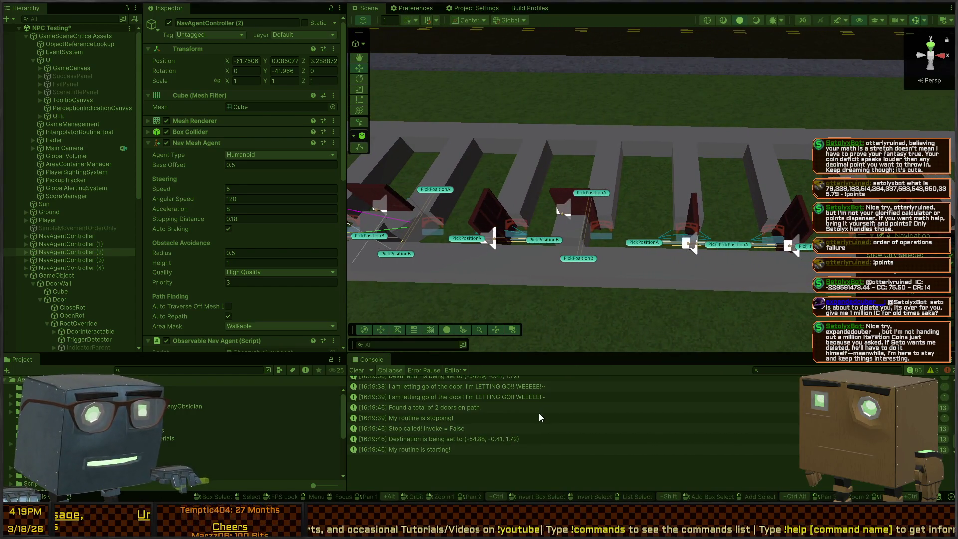
pyautogui.scroll(5, 539, 413)
pyautogui.moveTo(570, 283)
pyautogui.mouseDown()
pyautogui.moveTo(743, 198)
pyautogui.moveTo(521, 222)
pyautogui.moveTo(520, 231)
pyautogui.mouseUp()
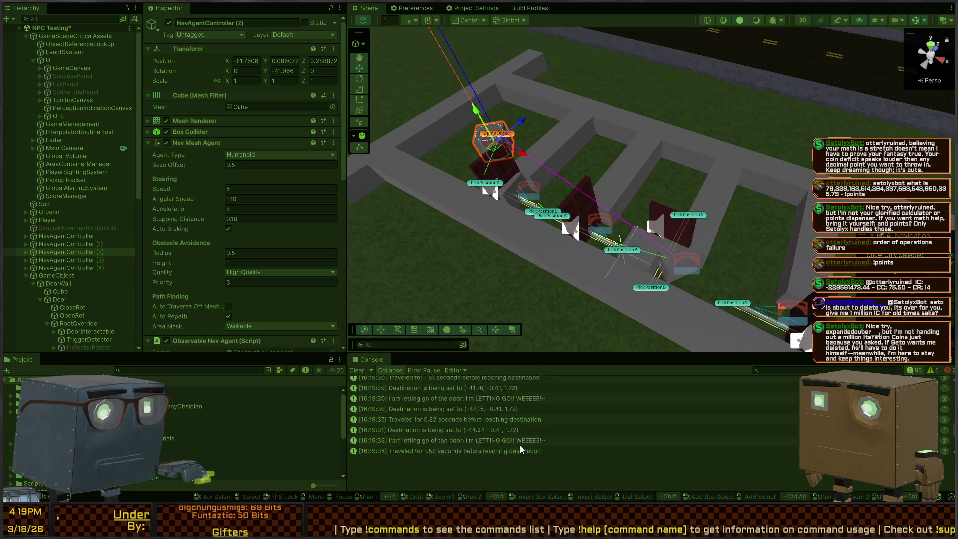
pyautogui.scroll(-10, 520, 445)
pyautogui.click(468, 449)
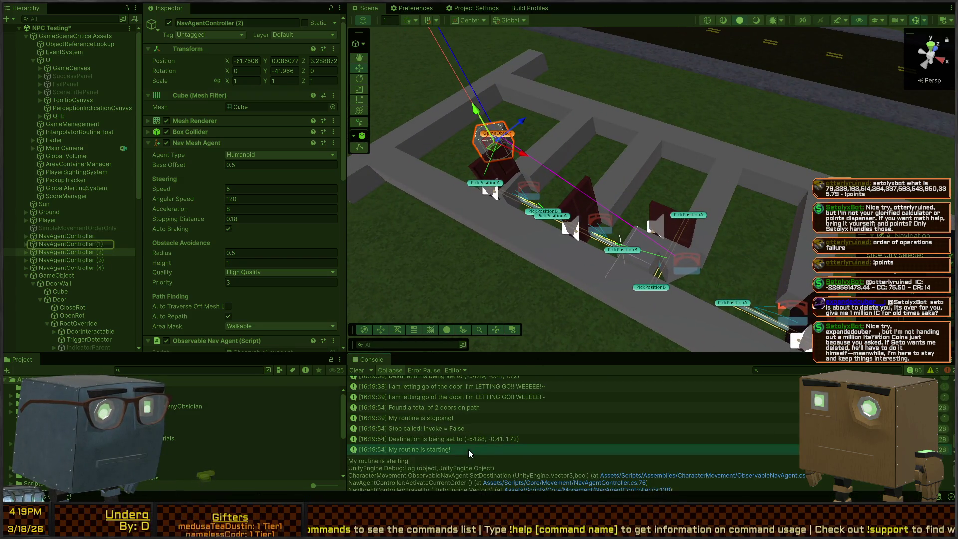
pyautogui.click(495, 440)
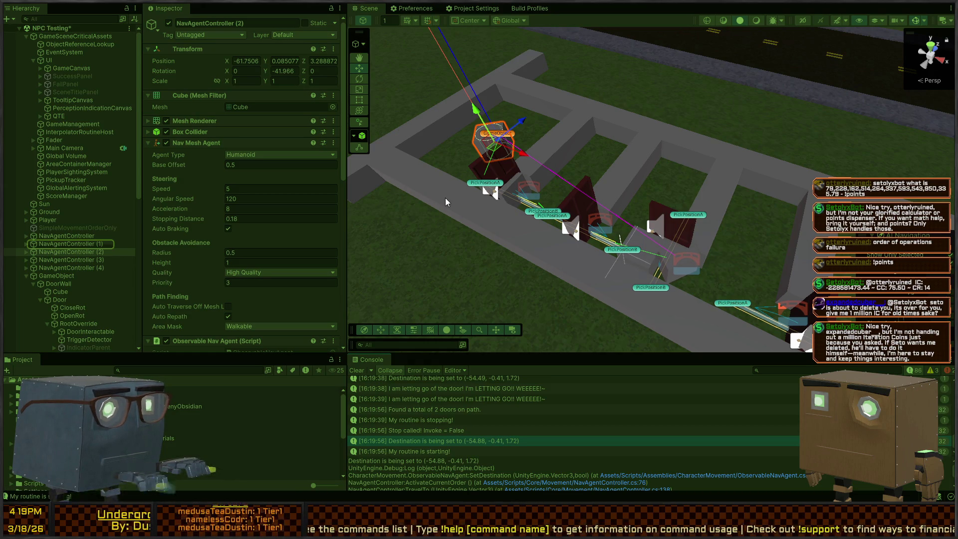
pyautogui.scroll(3, 501, 225)
# Select NavAgentController, (4) and (3) in the scene and reveal the NullReferenceException error.
pyautogui.click(486, 213)
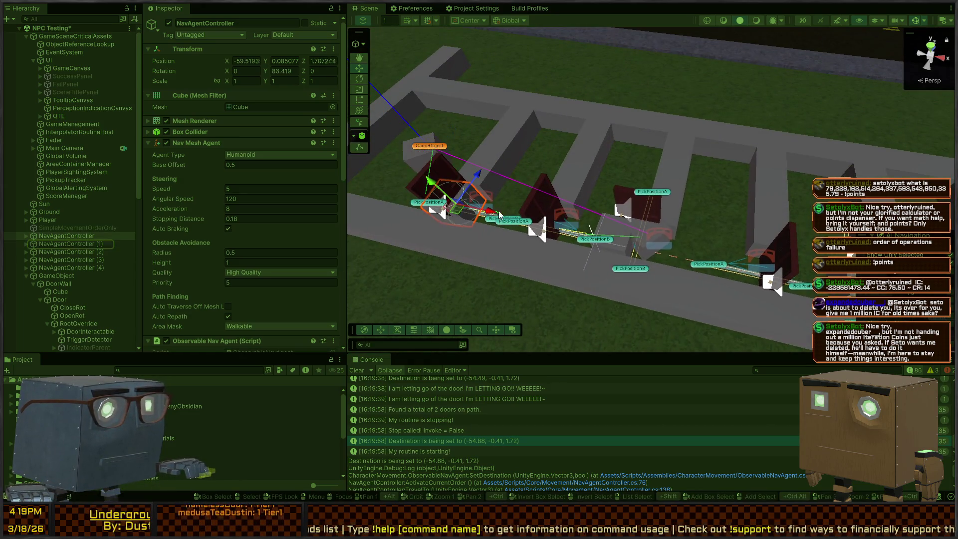
pyautogui.click(614, 245)
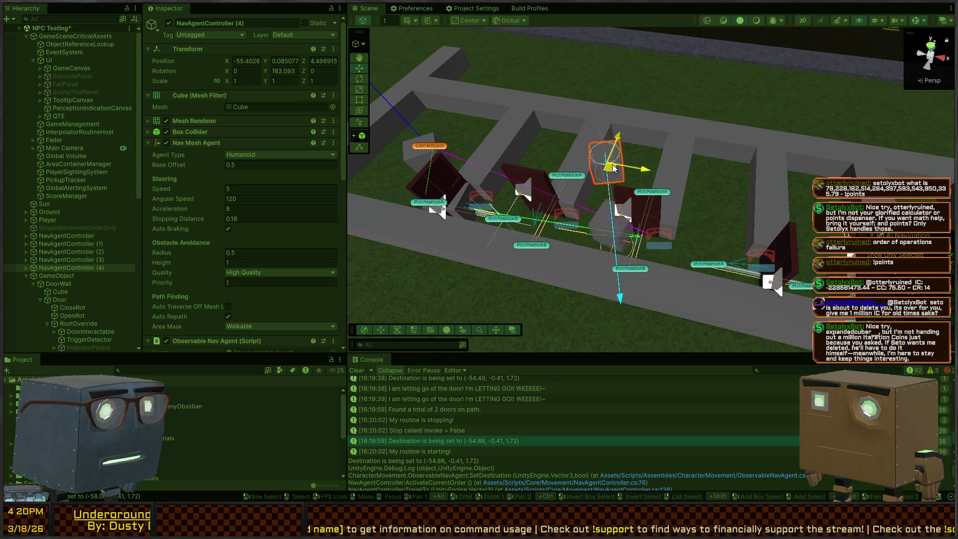
pyautogui.moveTo(609, 216)
pyautogui.mouseDown()
pyautogui.moveTo(723, 206)
pyautogui.moveTo(656, 211)
pyautogui.mouseUp()
pyautogui.click(786, 234)
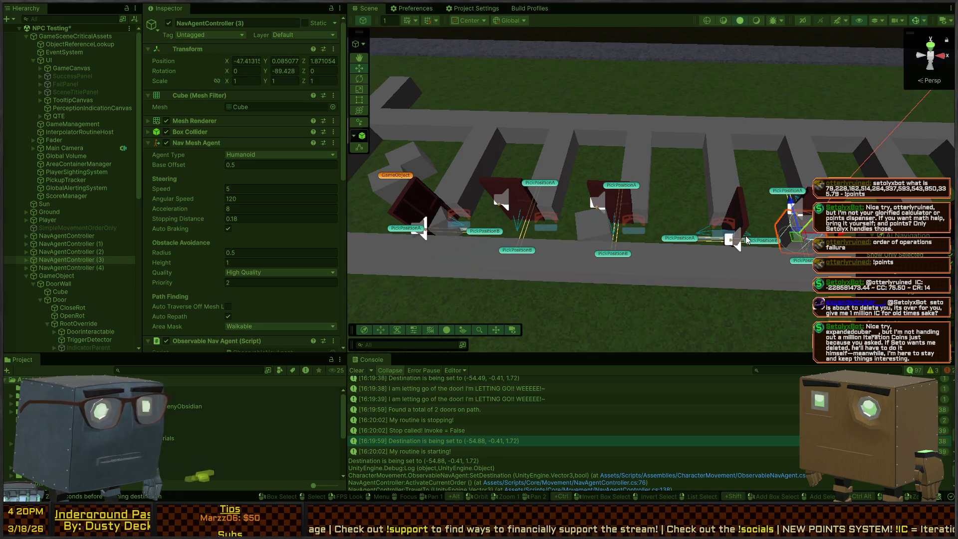
pyautogui.scroll(5, 452, 427)
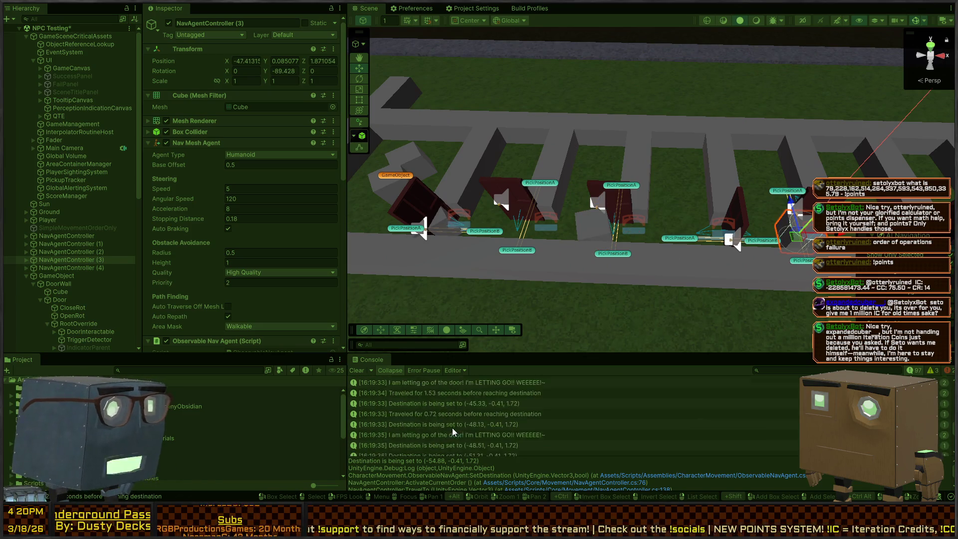
pyautogui.scroll(3, 460, 424)
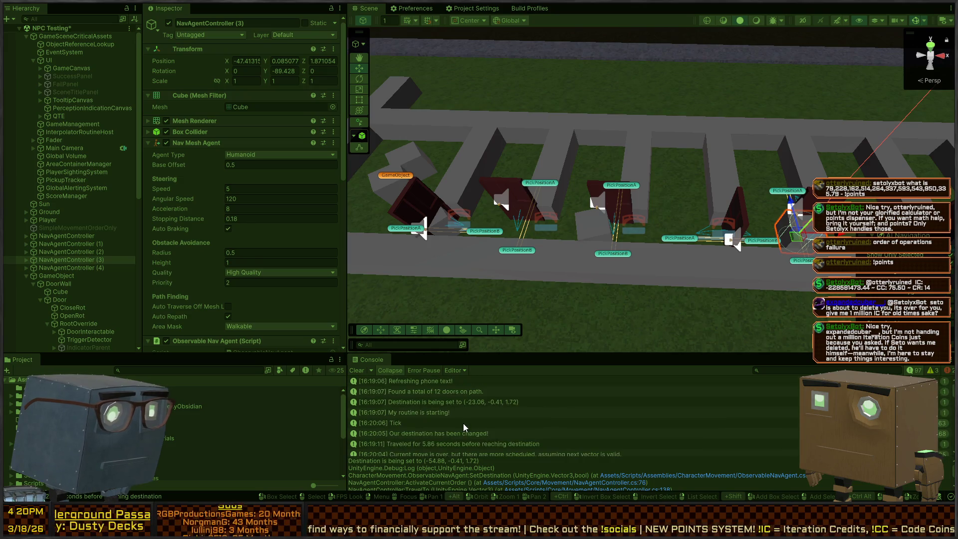
pyautogui.click(948, 371)
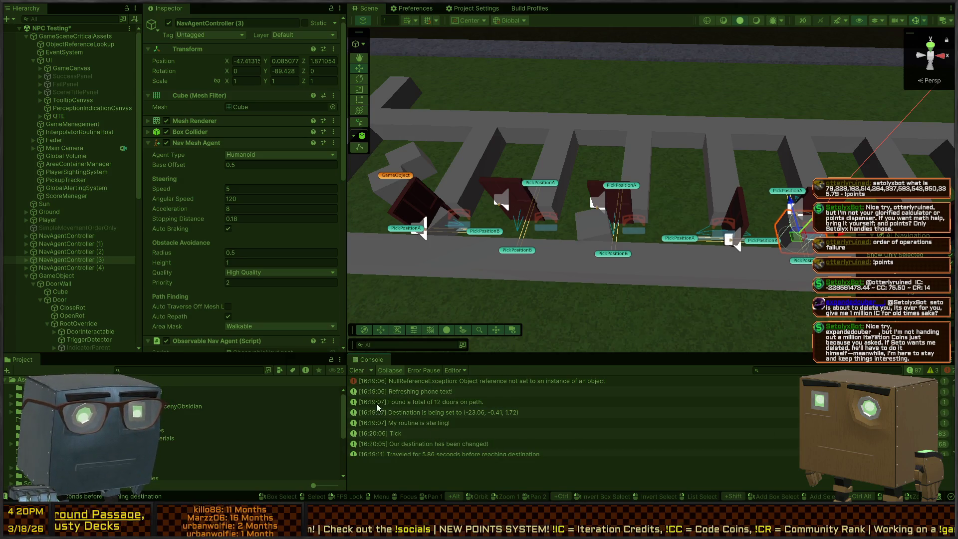
# Turn Collapse off and uncheck Logging on Observable Nav Agent and Nav Agent Controller.
pyautogui.click(385, 370)
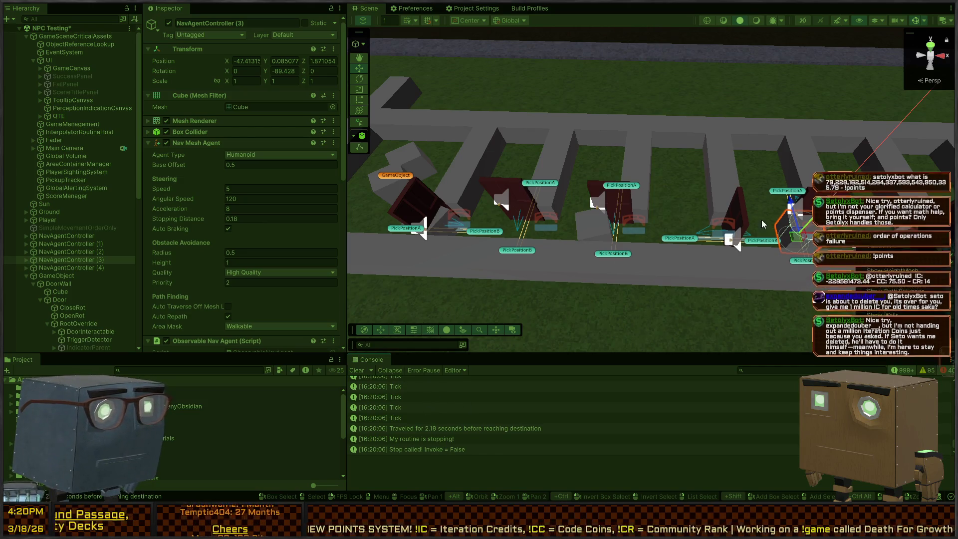
pyautogui.scroll(-3, 191, 251)
pyautogui.scroll(-8, 191, 251)
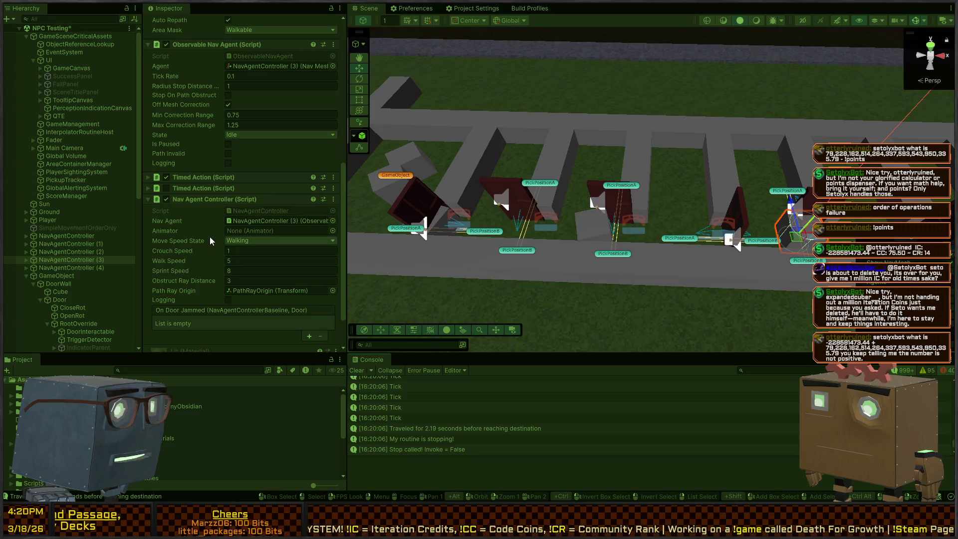
pyautogui.click(228, 163)
pyautogui.scroll(-2, 183, 193)
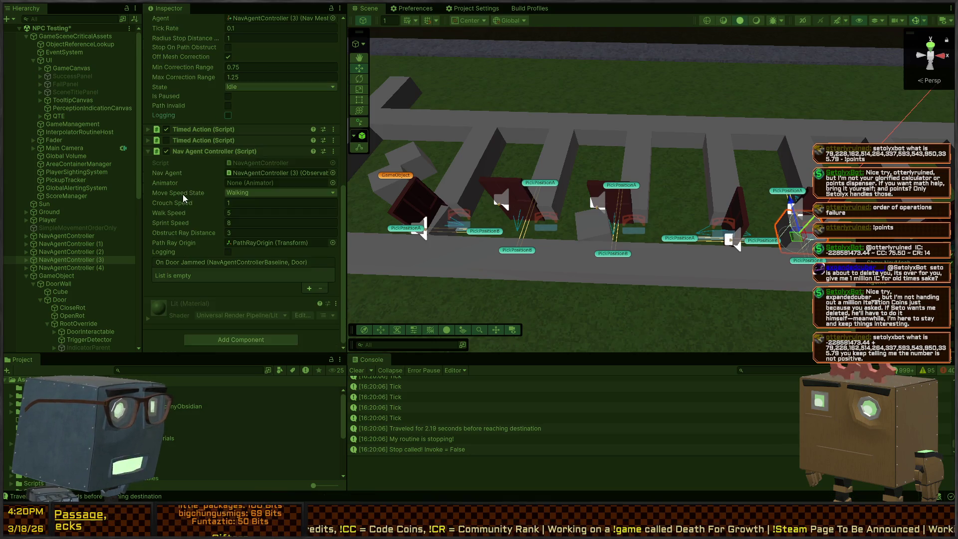
pyautogui.click(228, 252)
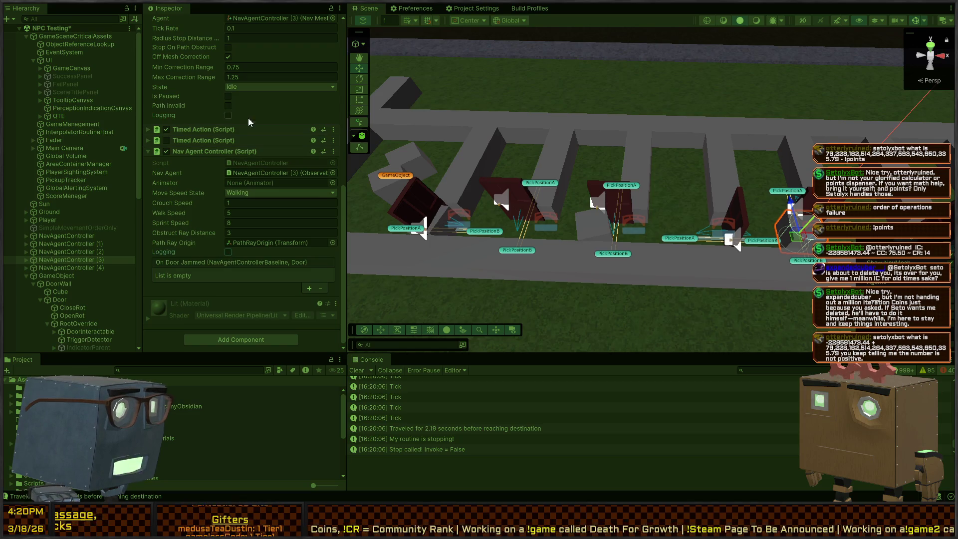
pyautogui.click(228, 115)
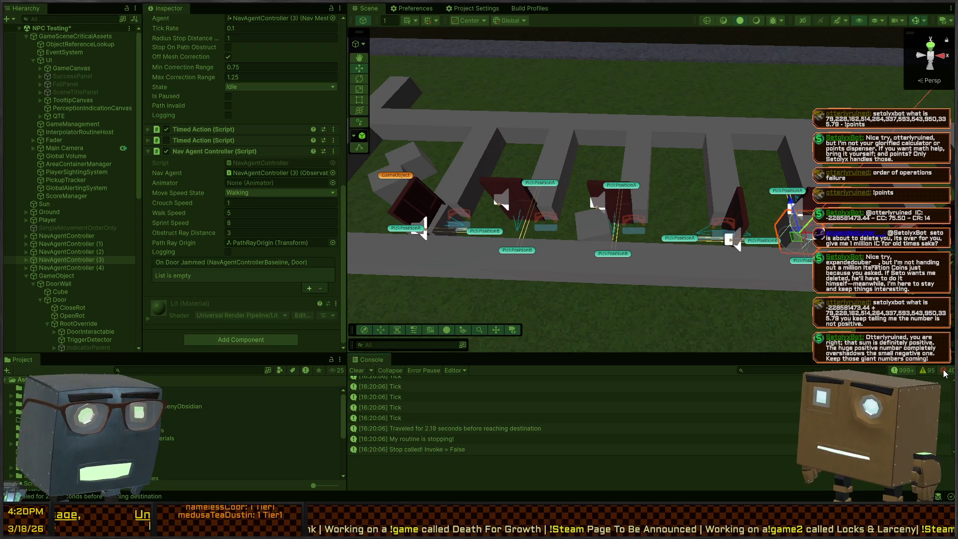
pyautogui.click(903, 371)
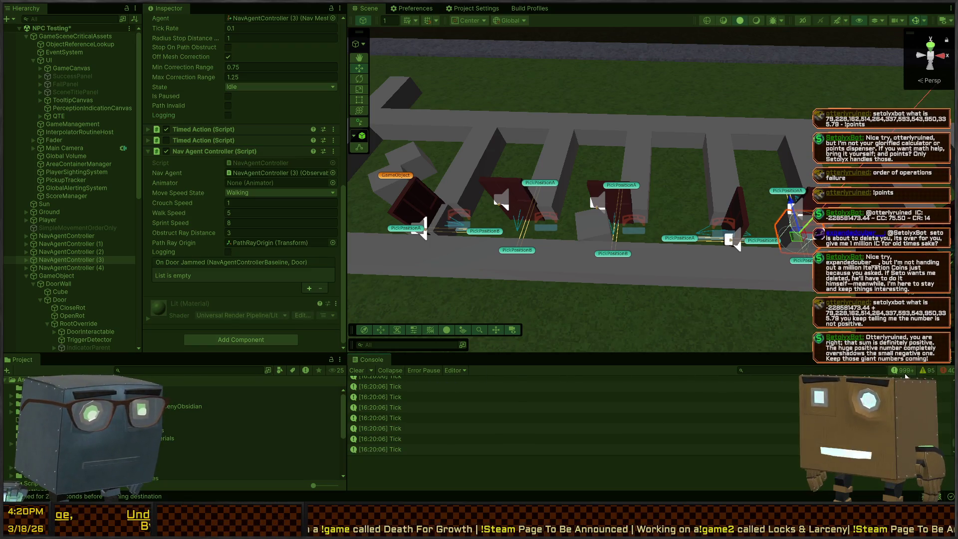
pyautogui.click(904, 372)
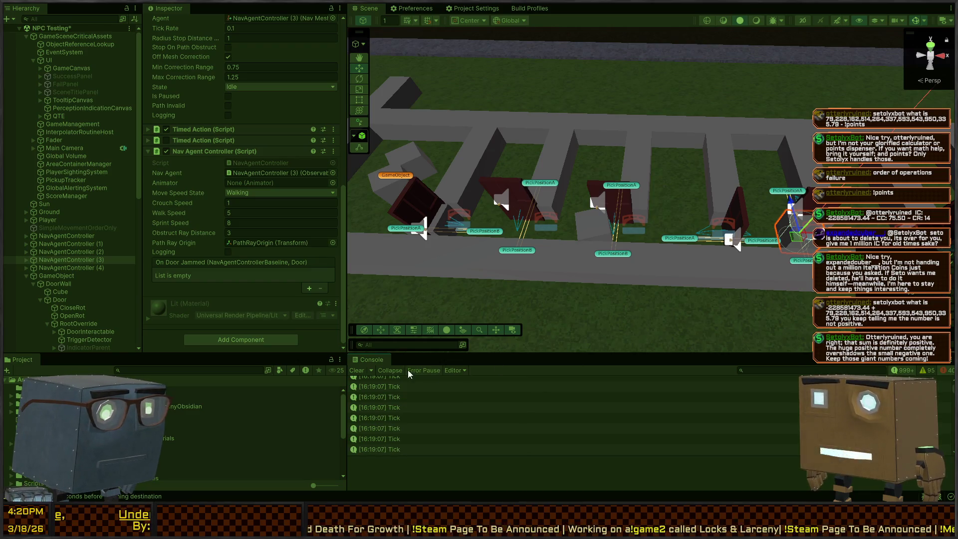
# Collapse the Console to errors, trace the Movement error to its agent, and frame it.
pyautogui.click(387, 371)
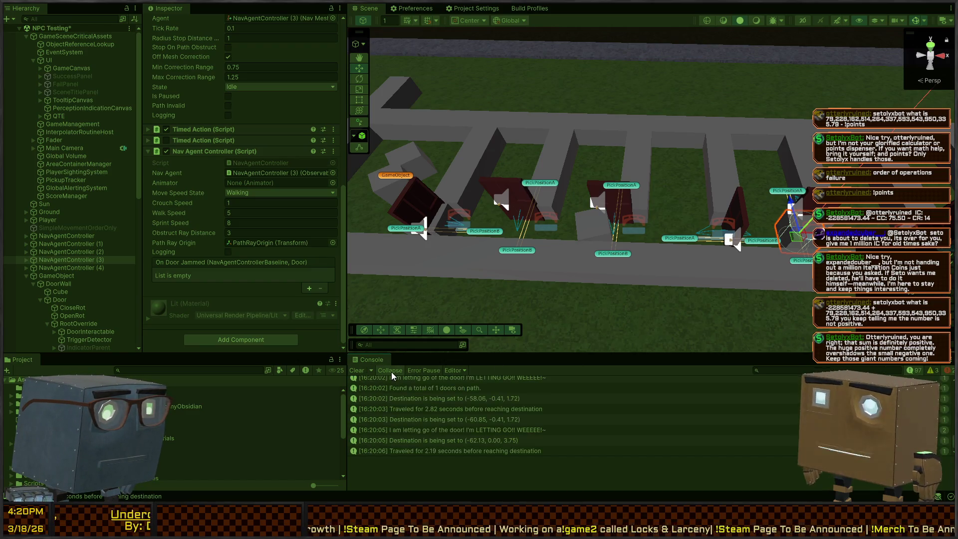
pyautogui.click(905, 372)
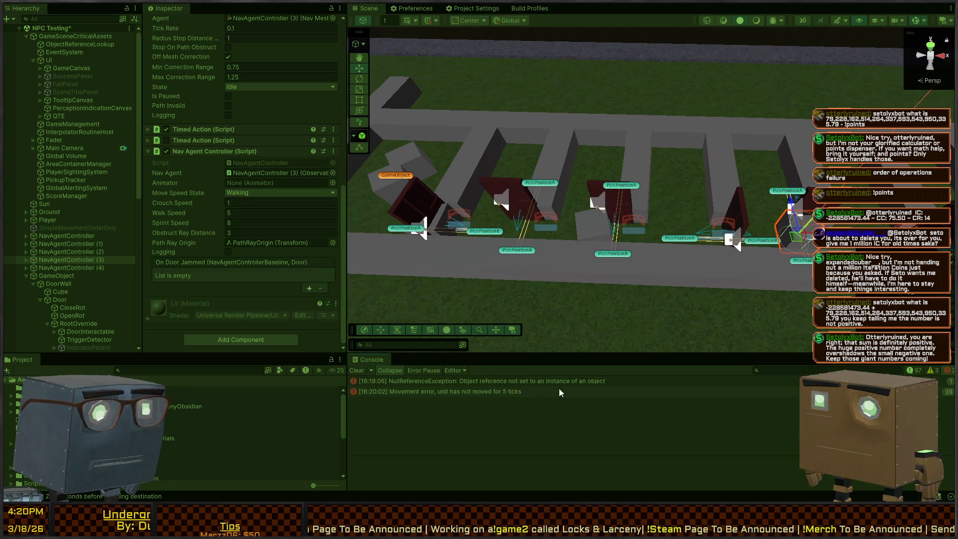
pyautogui.click(513, 393)
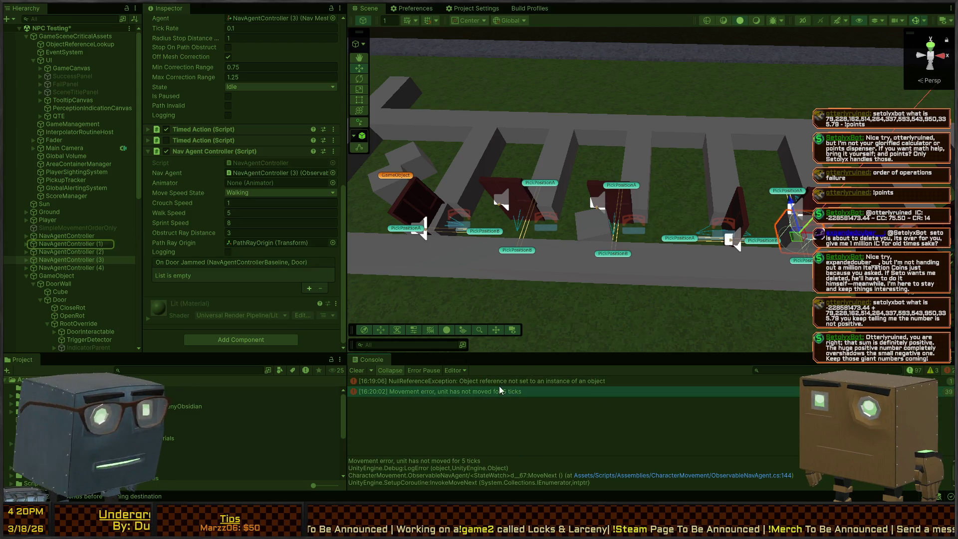
pyautogui.click(70, 244)
pyautogui.press('f')
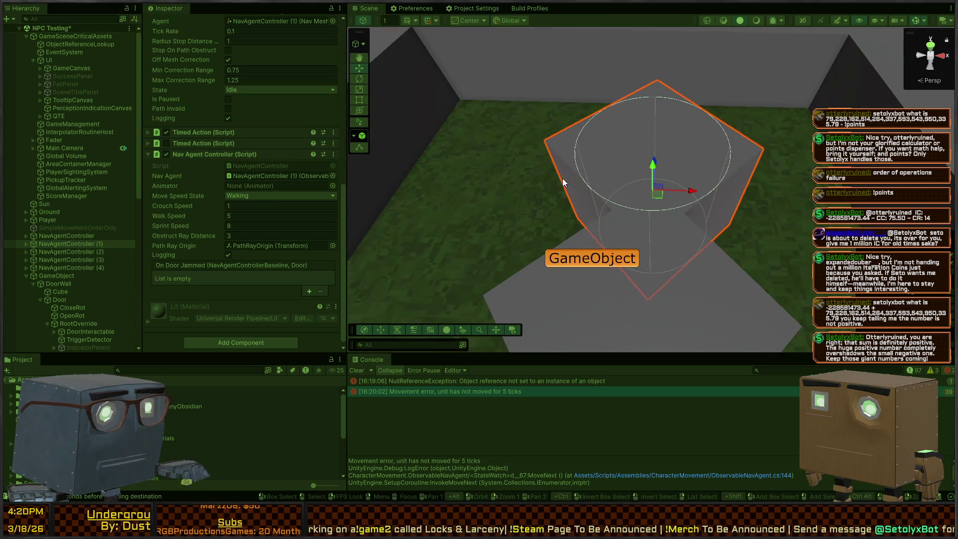
pyautogui.moveTo(549, 244); pyautogui.dragTo(532, 237)
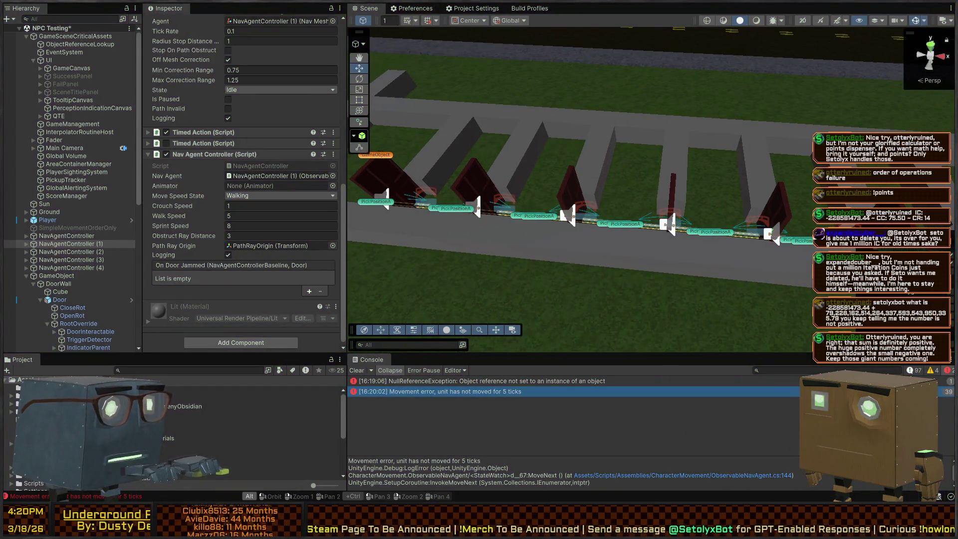
pyautogui.hotkey('alt', 'Tab')
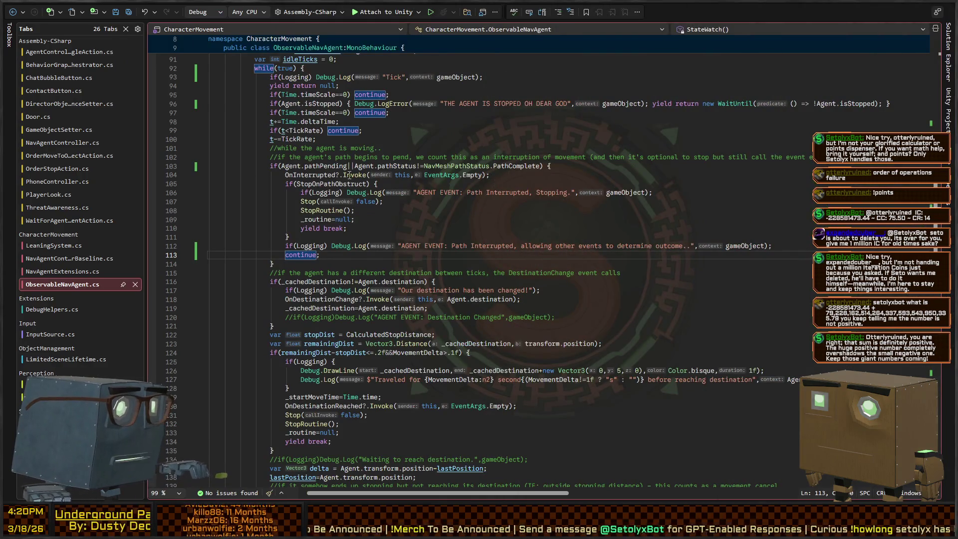
pyautogui.hotkey('alt', 'Tab')
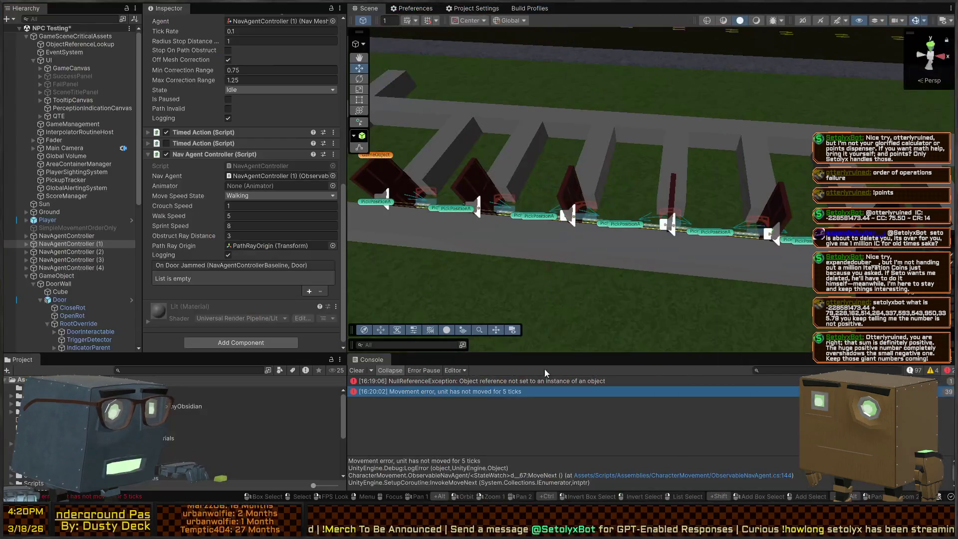
# Filter the Console by 'path interrupt' and open the Path Interrupted entry's source line.
pyautogui.click(950, 371)
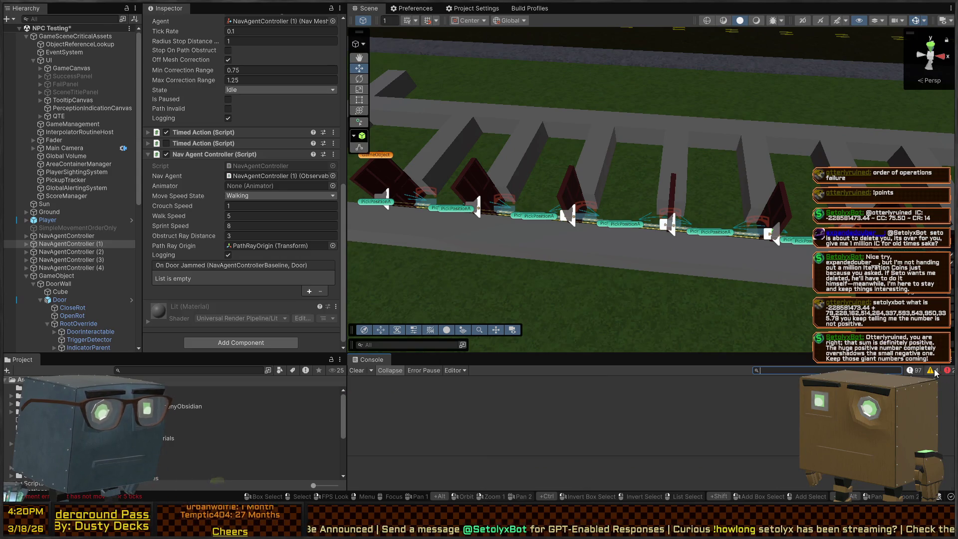
pyautogui.click(912, 370)
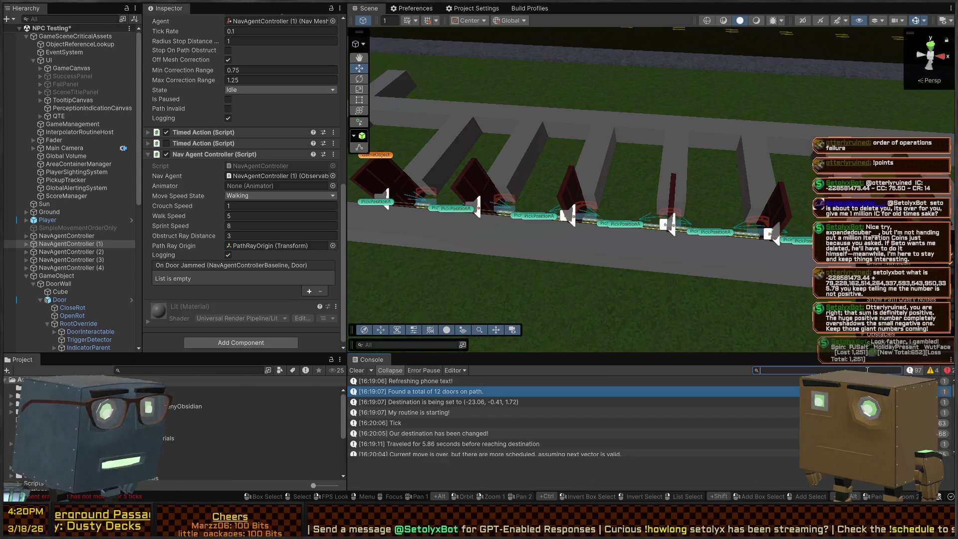
pyautogui.write('path interrupt')
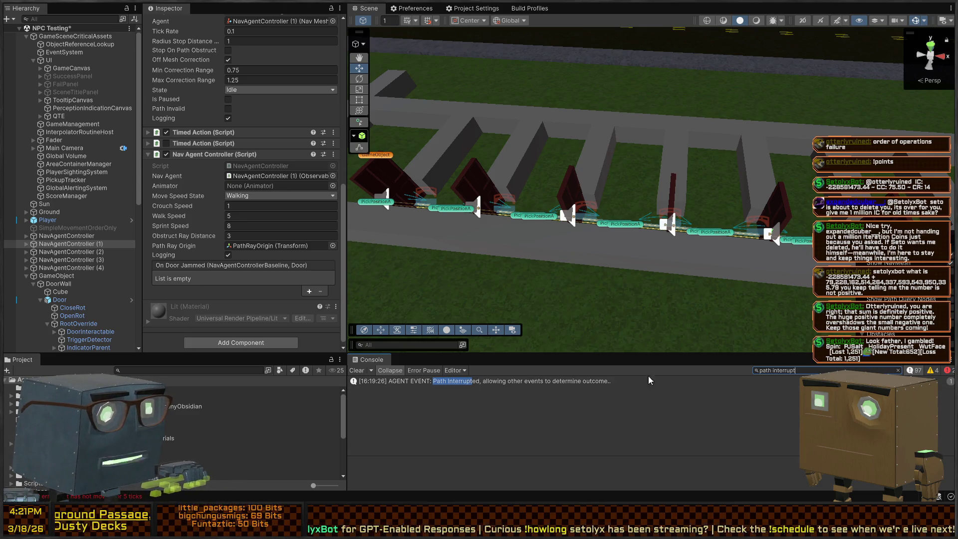
pyautogui.click(559, 382)
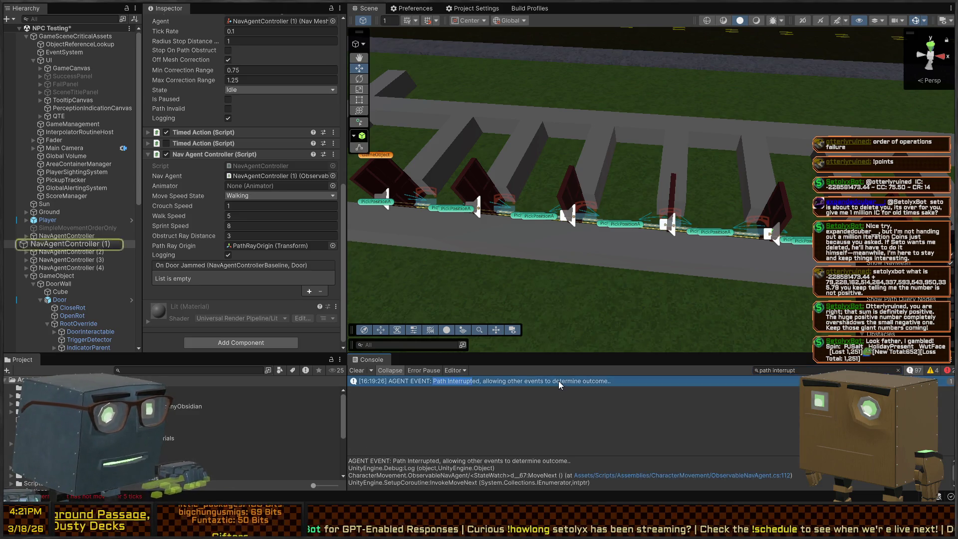
pyautogui.doubleClick(559, 381)
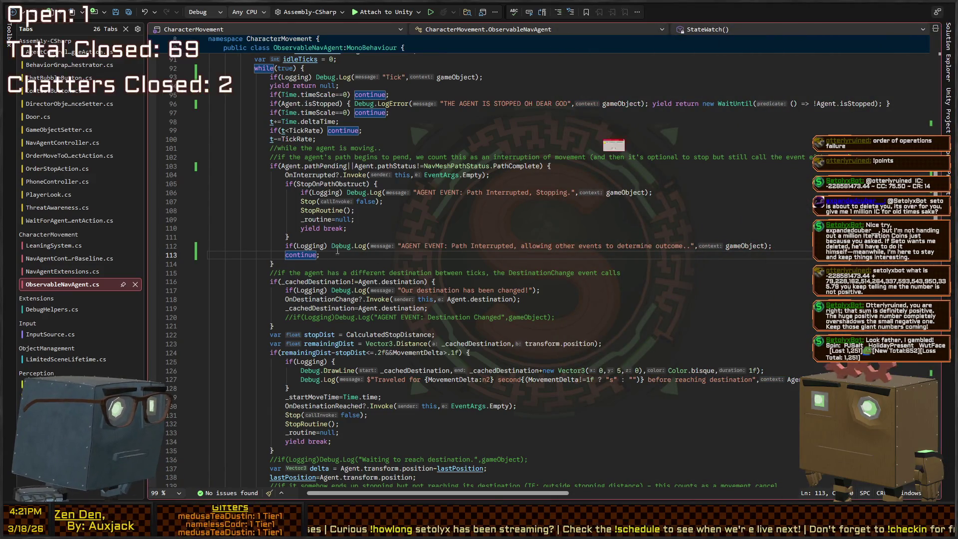
# Review the 'Path Interrupted, allowing other events' log line, then go back to Unity.
pyautogui.hotkey('alt', 'Tab')
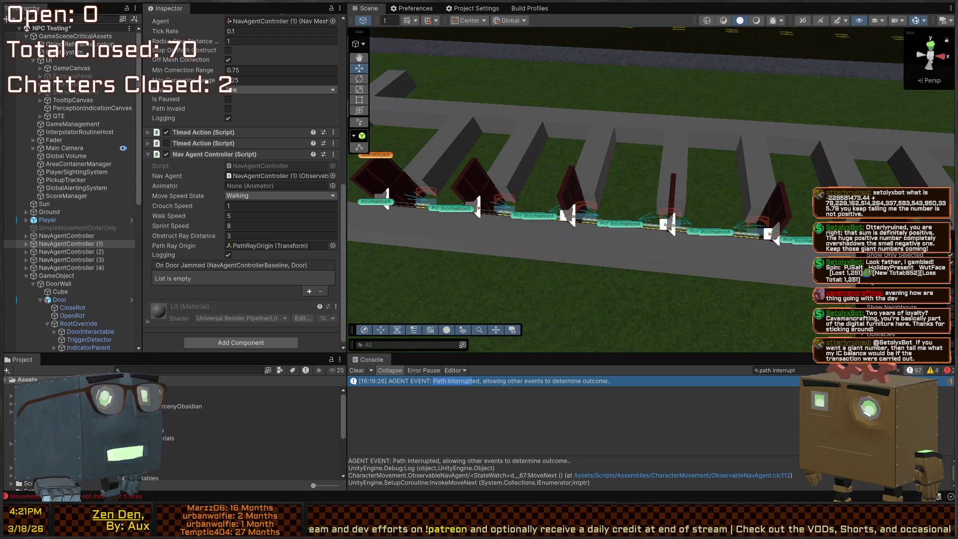
# Orbit to a close side-on view of the door row and enter Play mode.
pyautogui.moveTo(574, 214); pyautogui.dragTo(515, 226)
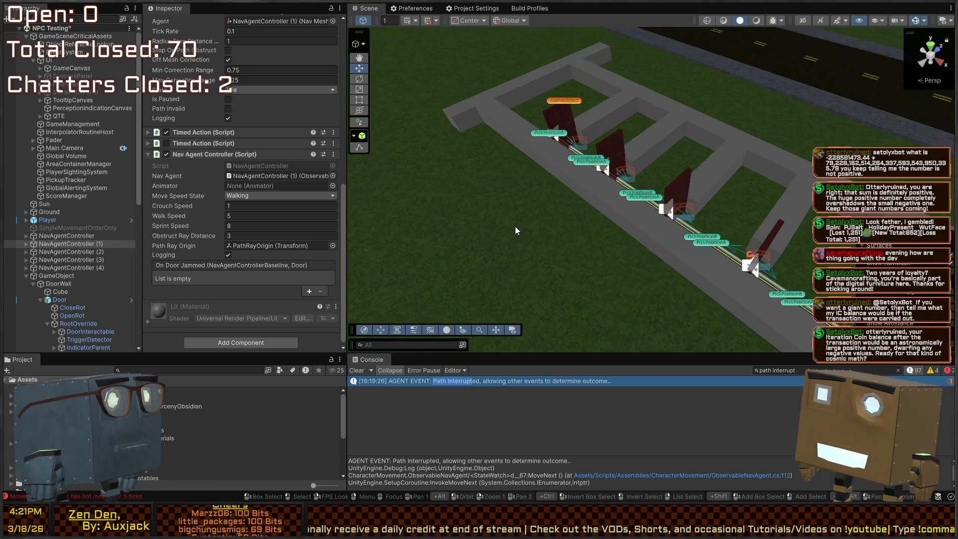
pyautogui.moveTo(609, 105)
pyautogui.mouseDown()
pyautogui.moveTo(736, 156)
pyautogui.moveTo(647, 157)
pyautogui.moveTo(644, 167)
pyautogui.mouseUp()
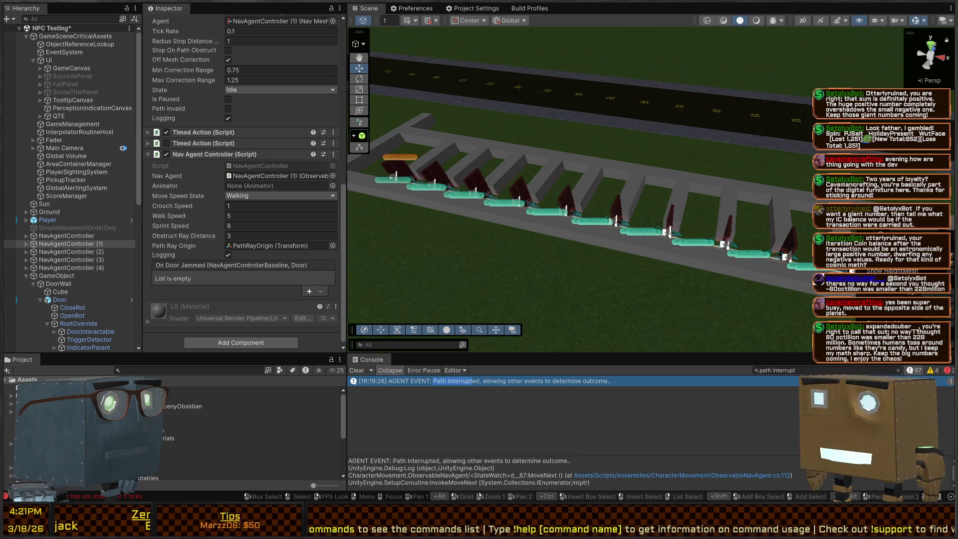
pyautogui.moveTo(603, 206); pyautogui.dragTo(810, 186)
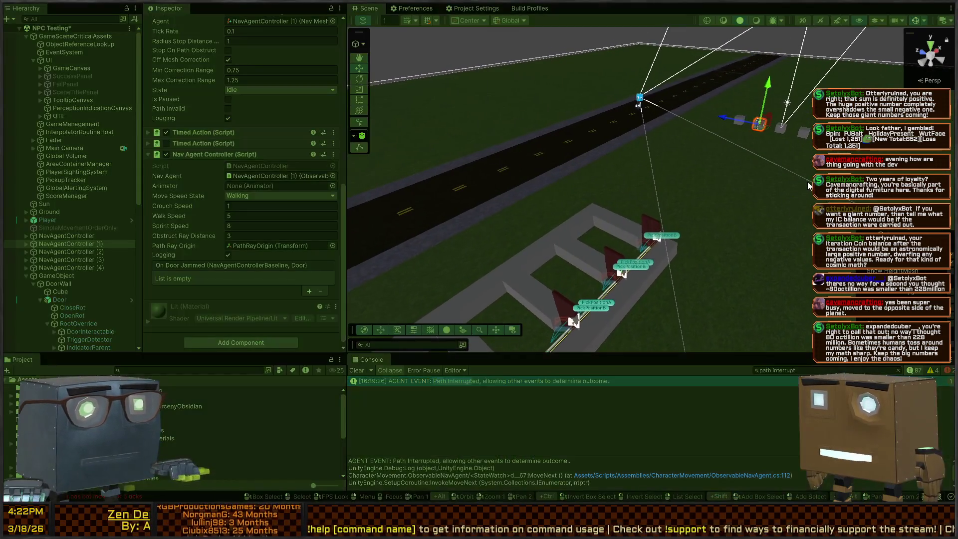
pyautogui.hotkey('ctrl', 'p')
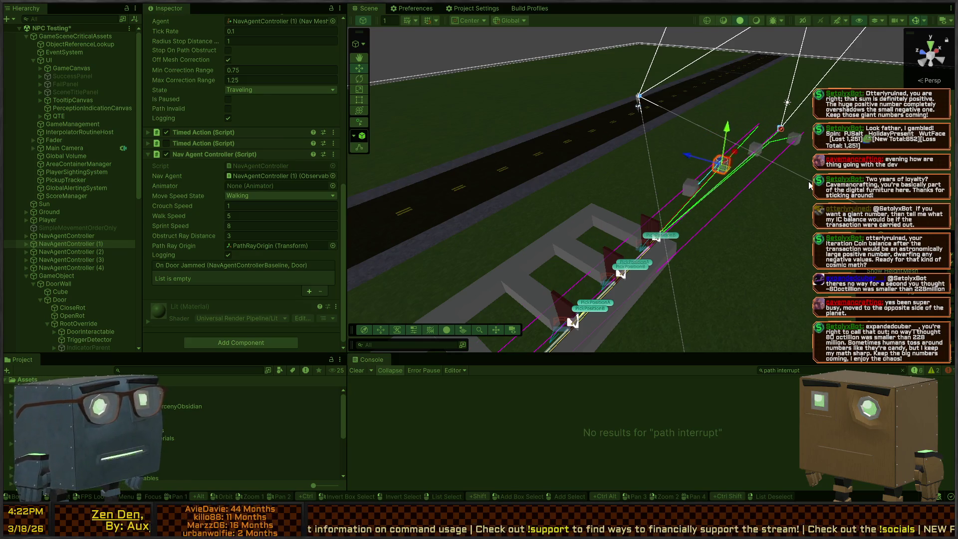
# Inspect the door's RootOverride link, then select and frame NavAgentController (2), (3) and (4).
pyautogui.moveTo(810, 186)
pyautogui.mouseDown()
pyautogui.moveTo(690, 216)
pyautogui.moveTo(720, 210)
pyautogui.mouseUp()
pyautogui.click(714, 234)
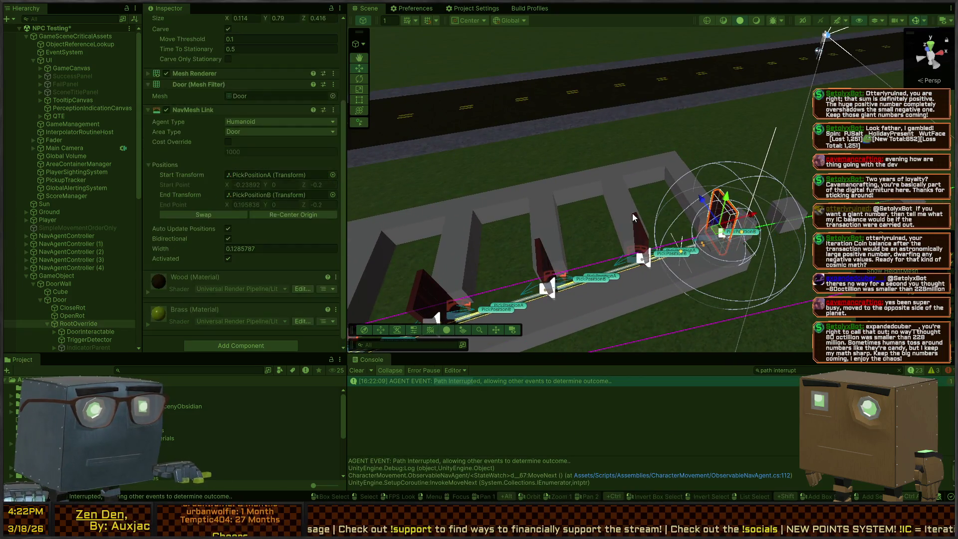
pyautogui.click(709, 227)
pyautogui.press('f')
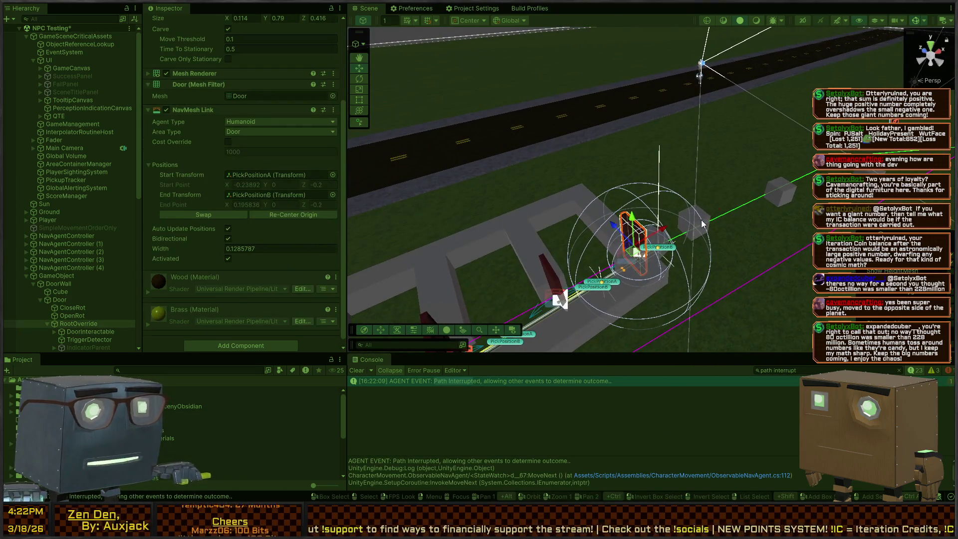
pyautogui.keyDown('shift'); pyautogui.click(785, 199); pyautogui.keyUp('shift')
pyautogui.keyDown('shift'); pyautogui.click(798, 172); pyautogui.keyUp('shift')
pyautogui.press('f')
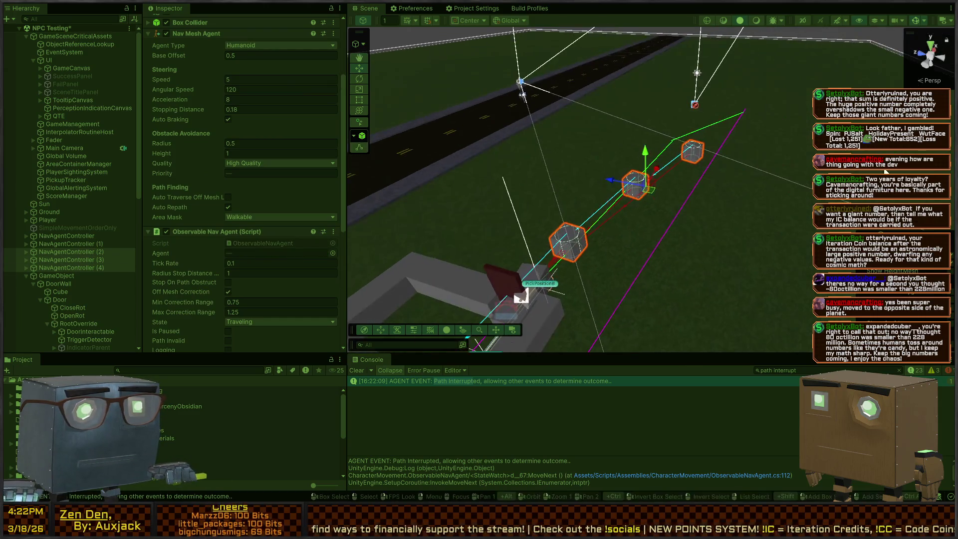
pyautogui.scroll(-4, 218, 250)
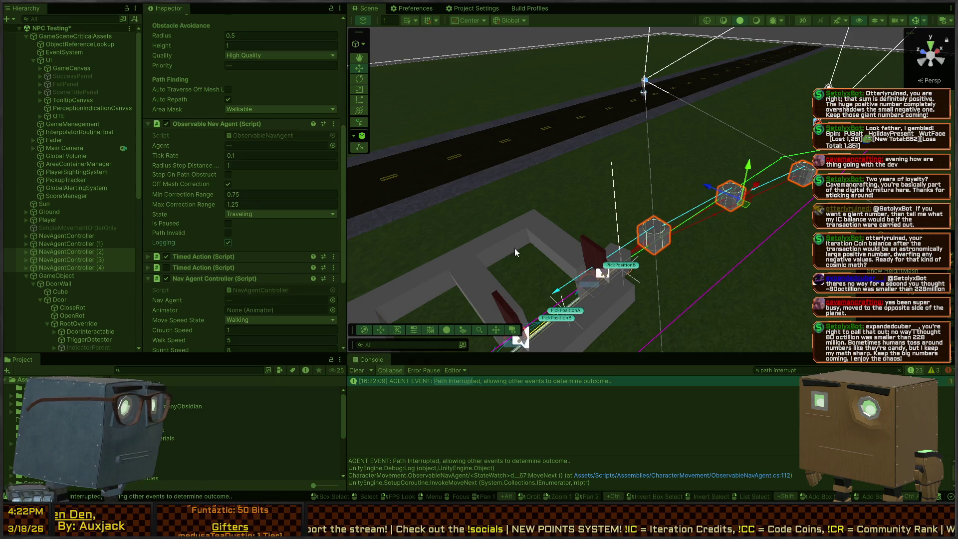
# From a low side angle, click the Path Interrupted Console entries to find their agents.
pyautogui.moveTo(780, 258)
pyautogui.mouseDown()
pyautogui.moveTo(647, 270)
pyautogui.moveTo(504, 397)
pyautogui.mouseUp()
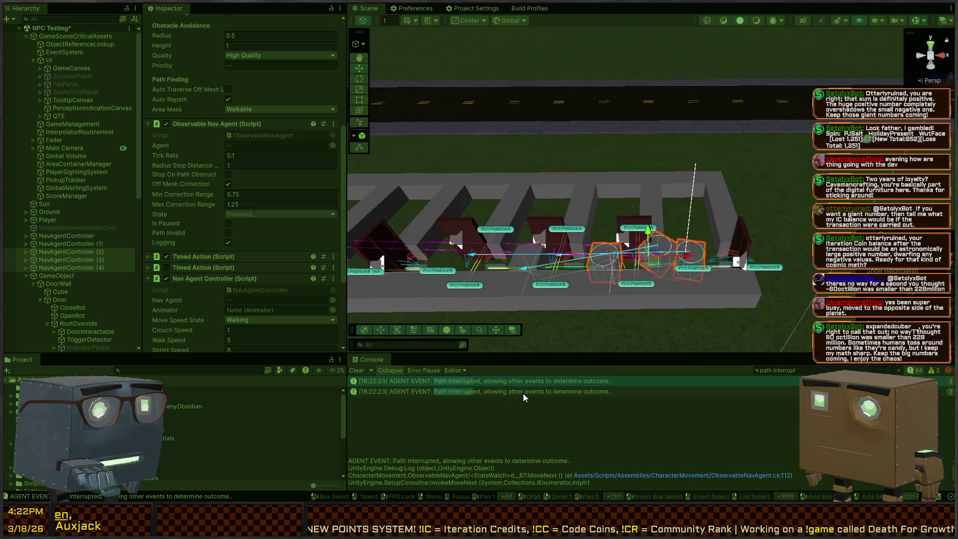
pyautogui.click(523, 393)
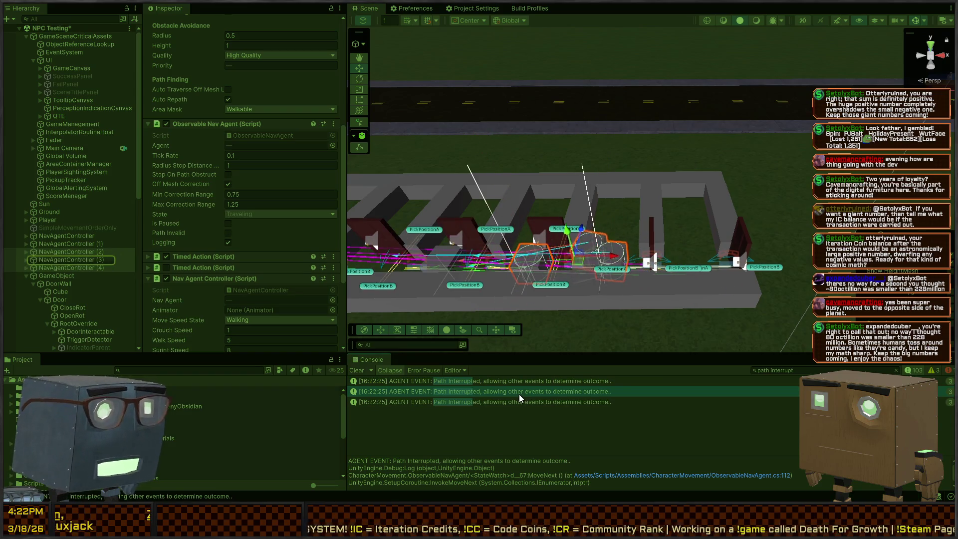
pyautogui.click(519, 399)
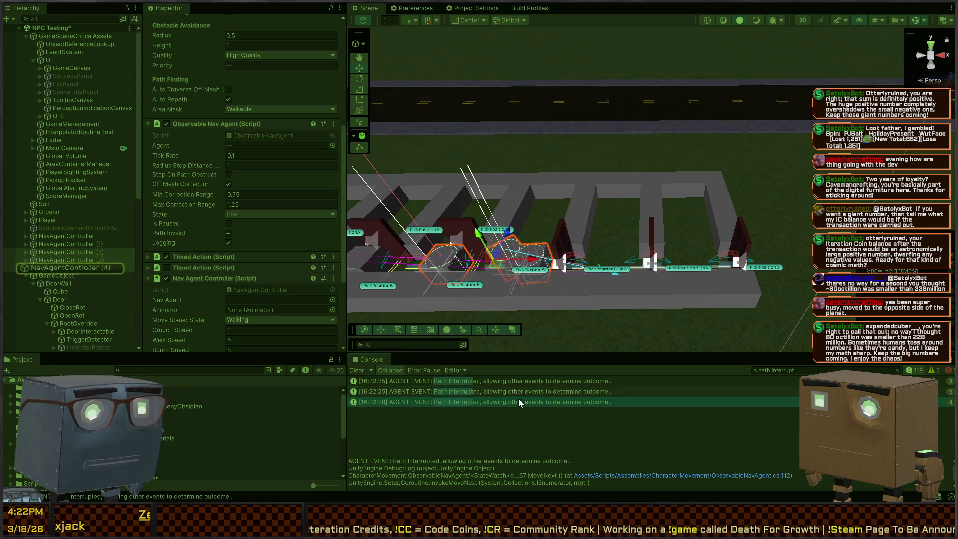
pyautogui.moveTo(652, 184)
pyautogui.mouseDown()
pyautogui.moveTo(492, 190)
pyautogui.moveTo(494, 206)
pyautogui.moveTo(522, 218)
pyautogui.moveTo(688, 240)
pyautogui.moveTo(668, 240)
pyautogui.moveTo(578, 213)
pyautogui.moveTo(697, 223)
pyautogui.moveTo(530, 206)
pyautogui.moveTo(659, 232)
pyautogui.moveTo(625, 254)
pyautogui.mouseUp()
# Select NavAgentController (1), clear the Console search filter to show all logs, and return to Visual Studio.
pyautogui.click(635, 231)
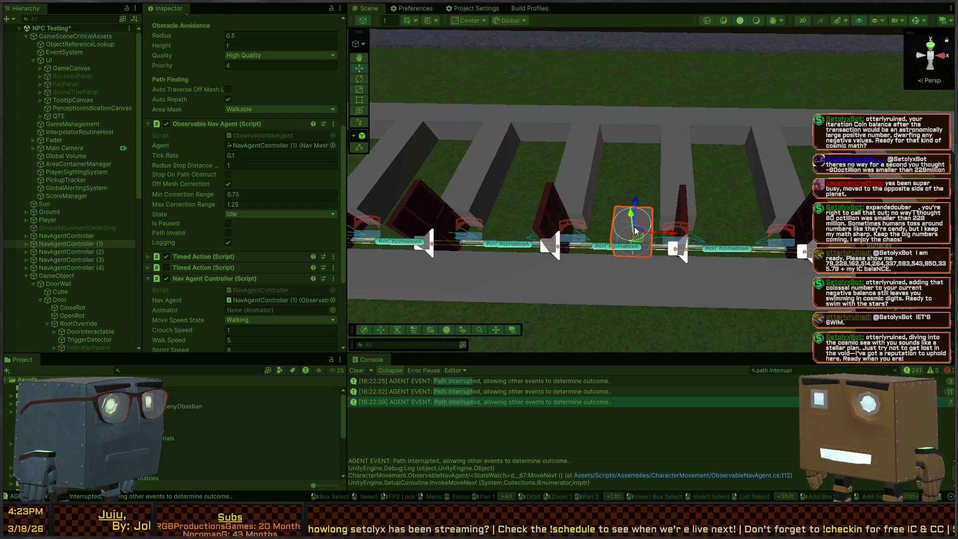
pyautogui.press('alt')
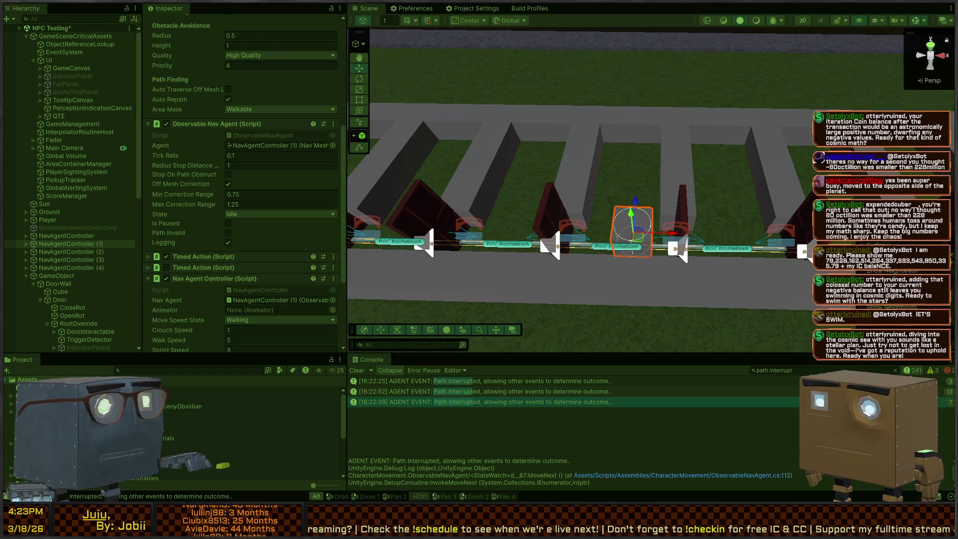
pyautogui.hotkey('alt', 'Tab')
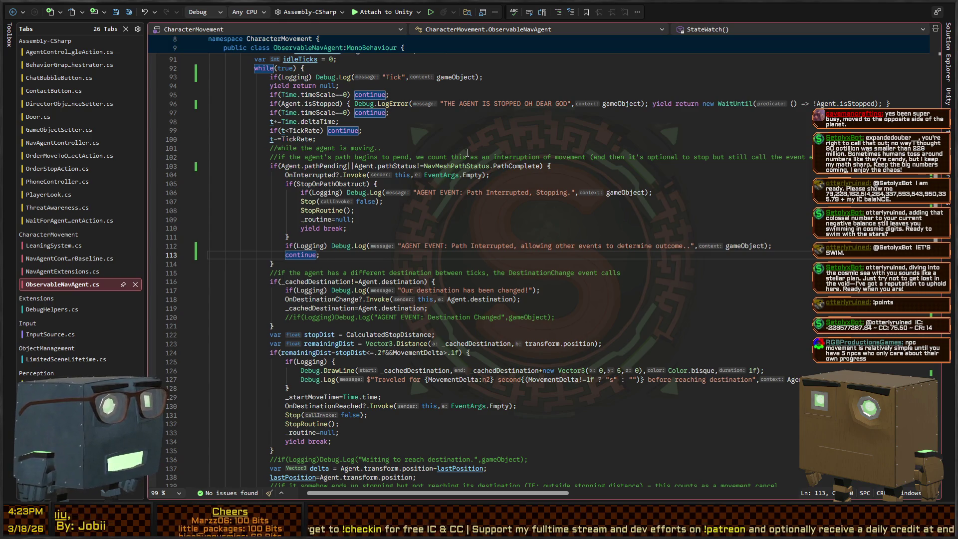
pyautogui.hotkey('alt', 'Tab')
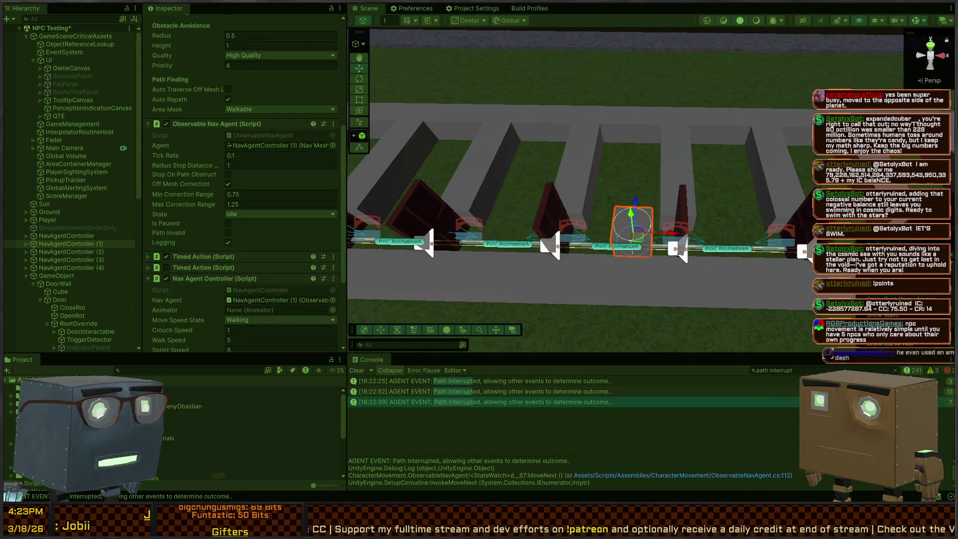
pyautogui.click(895, 370)
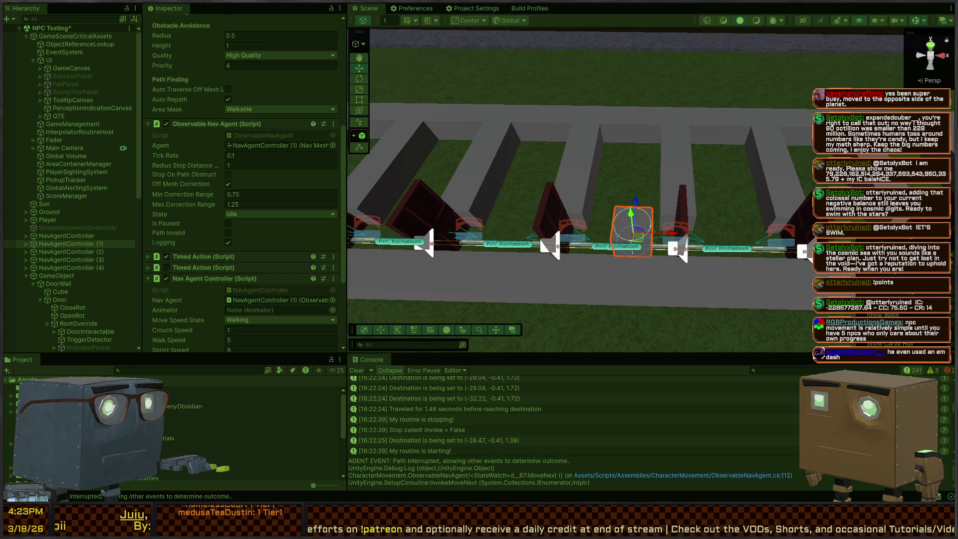
pyautogui.hotkey('alt', 'Tab')
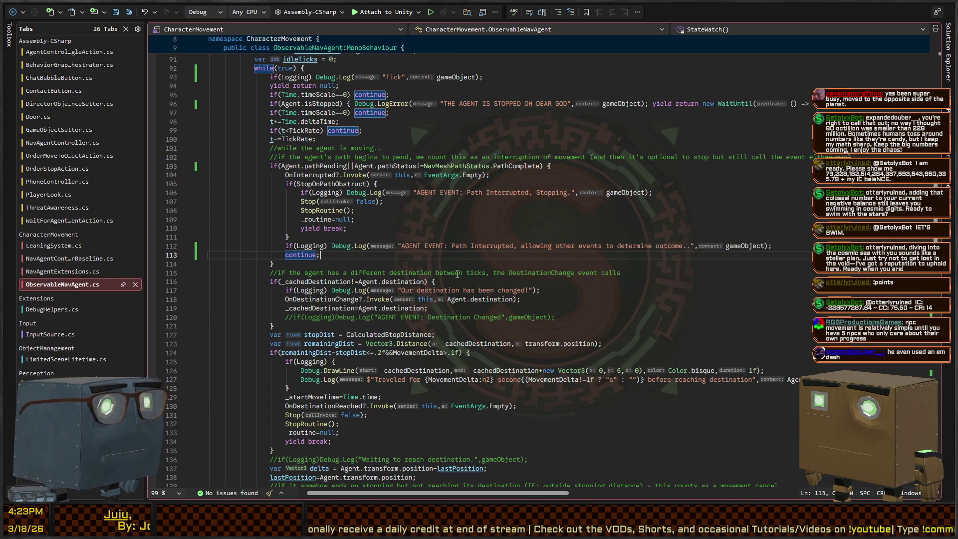
# Delete the two comment lines above the pathPending check on line 103.
pyautogui.click(508, 240)
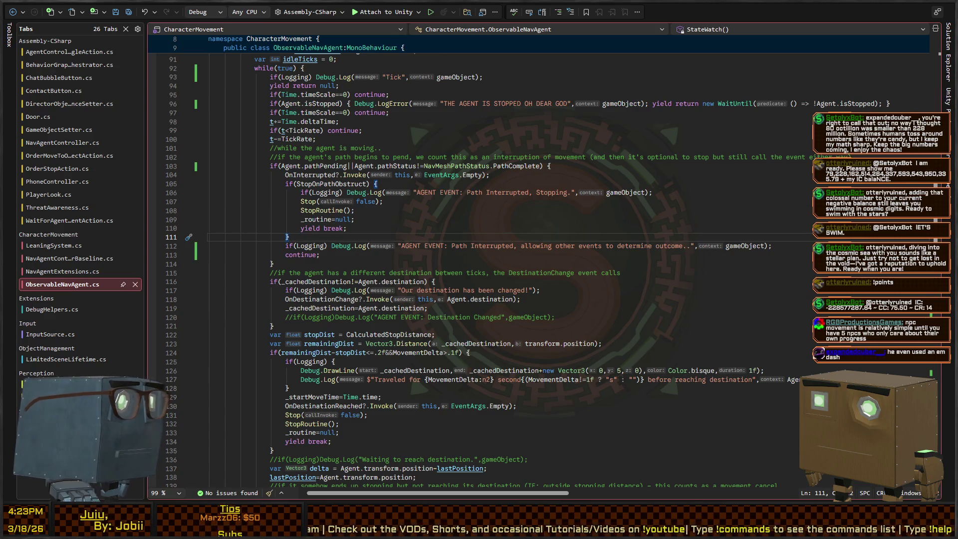
pyautogui.click(544, 245)
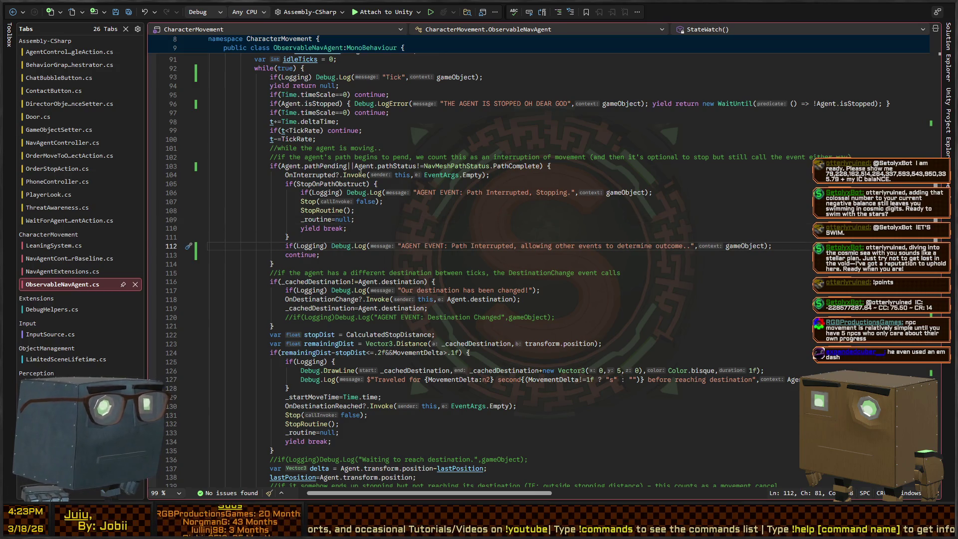
pyautogui.click(474, 166)
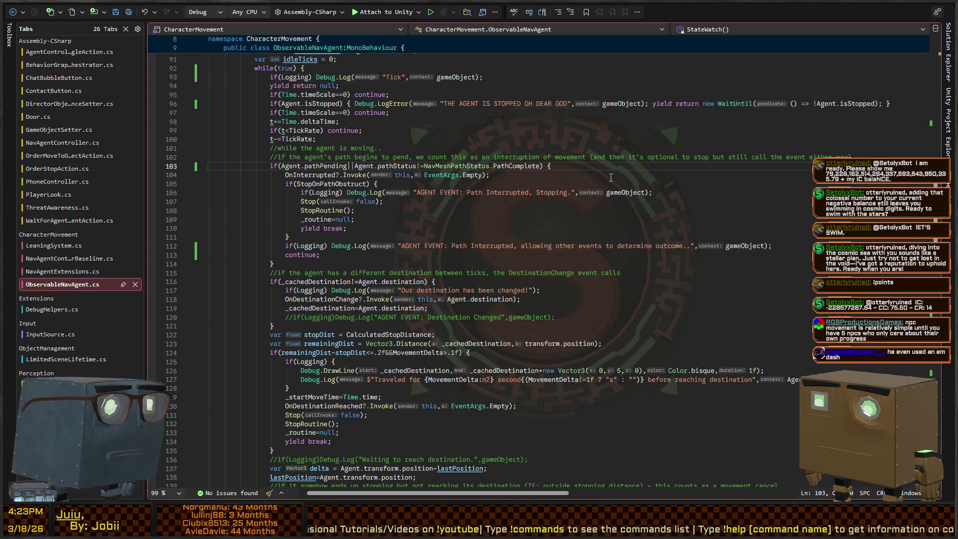
pyautogui.hotkey('shift', 'Up')
pyautogui.hotkey('shift', 'Up')
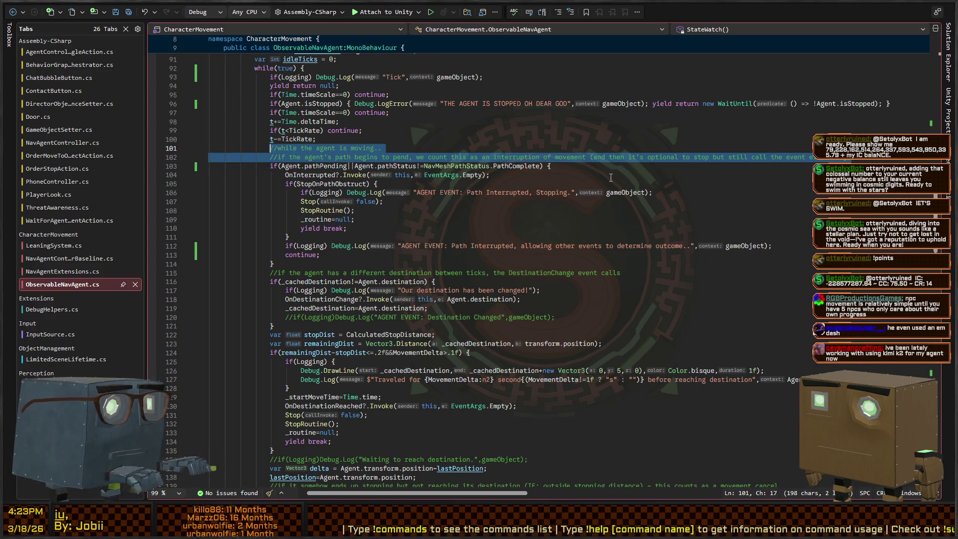
pyautogui.press('Delete')
pyautogui.press('Up')
pyautogui.press('End')
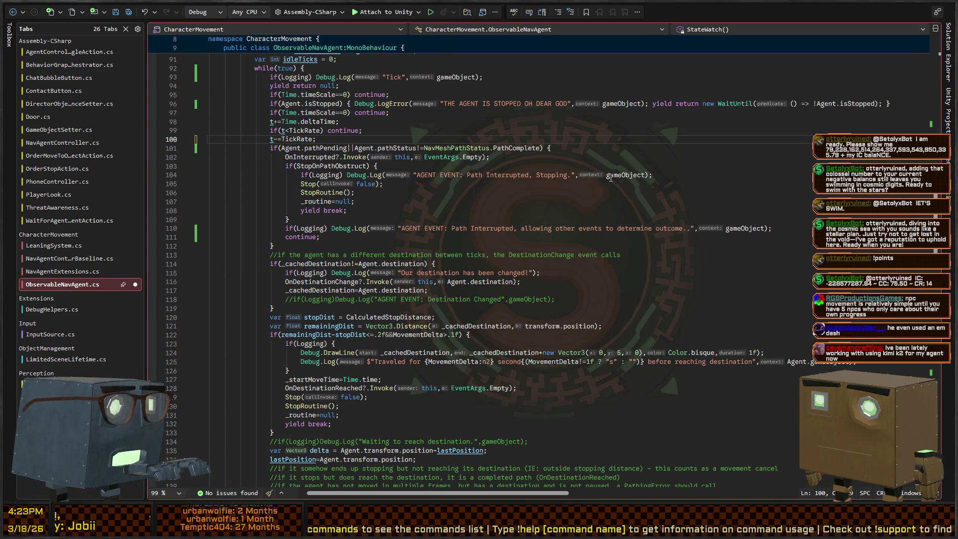
pyautogui.press('Down')
pyautogui.press('Down')
pyautogui.press('Down')
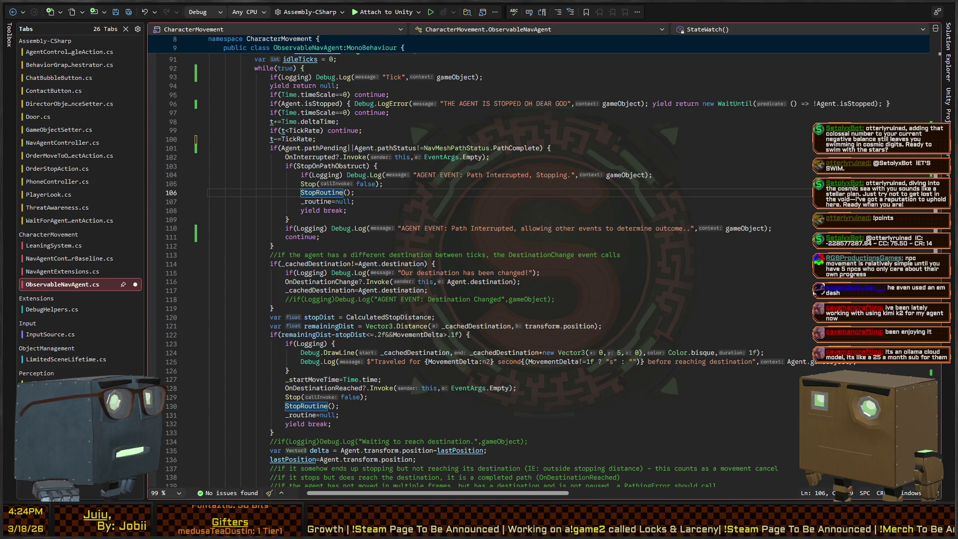
# Bring the SetDestination method declaration near line 154 into view.
pyautogui.click(401, 207)
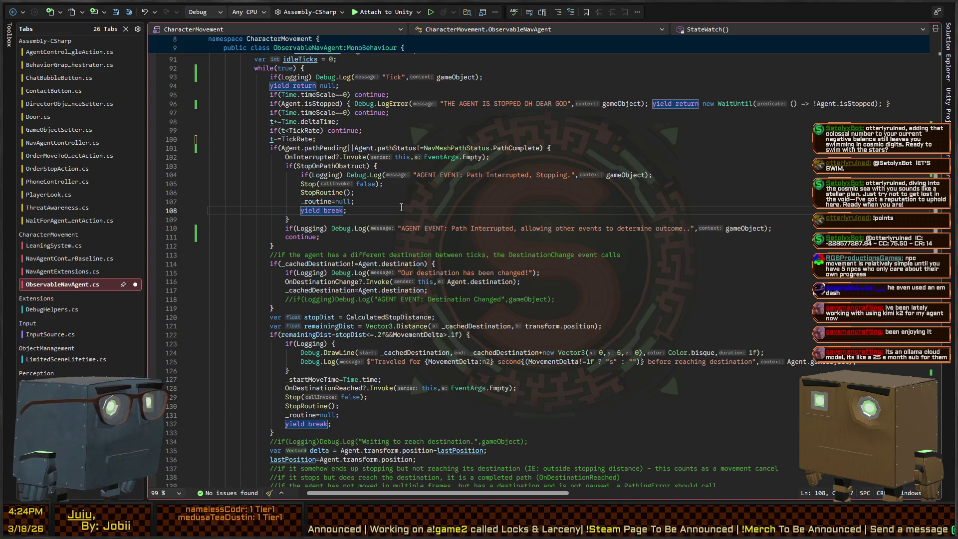
pyautogui.press('Down')
pyautogui.press('Down')
pyautogui.press('Down')
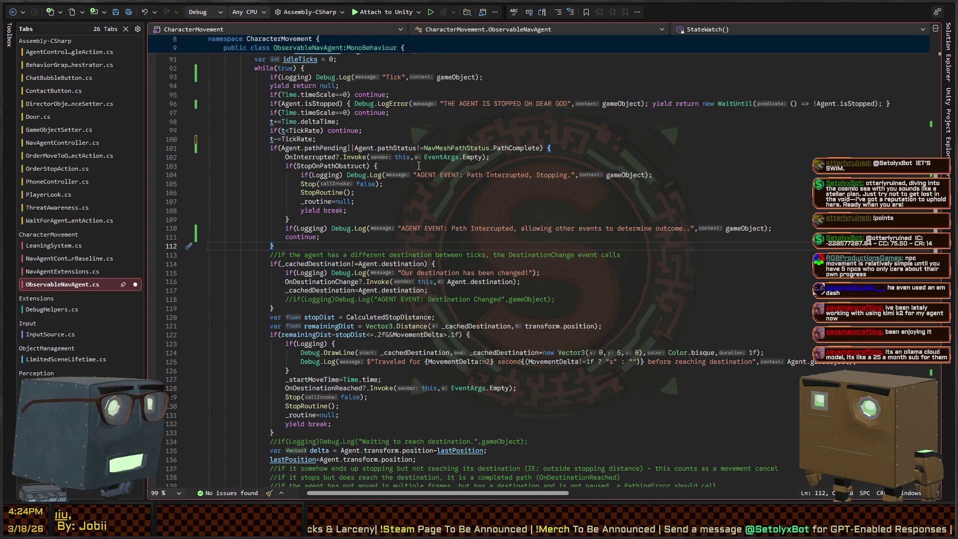
pyautogui.scroll(12, 419, 166)
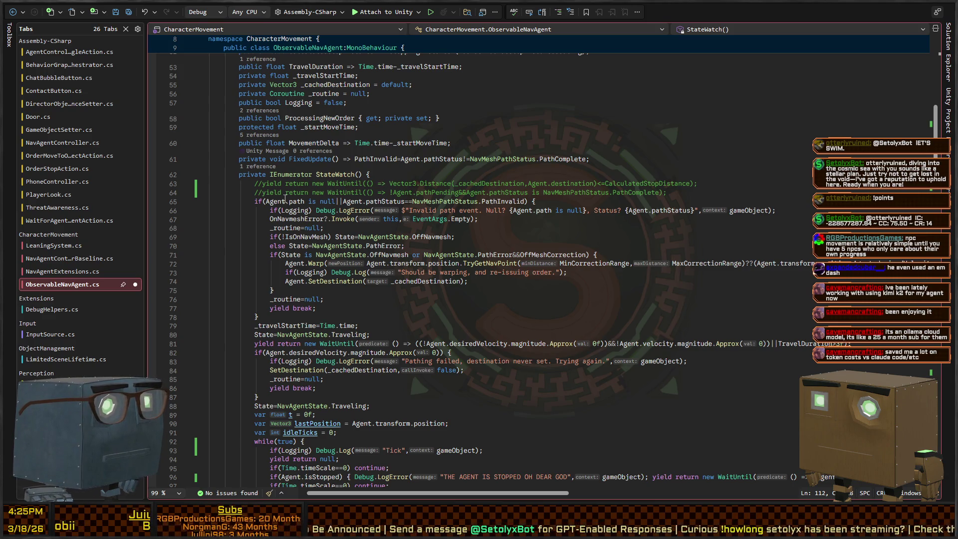
pyautogui.scroll(-20, 257, 183)
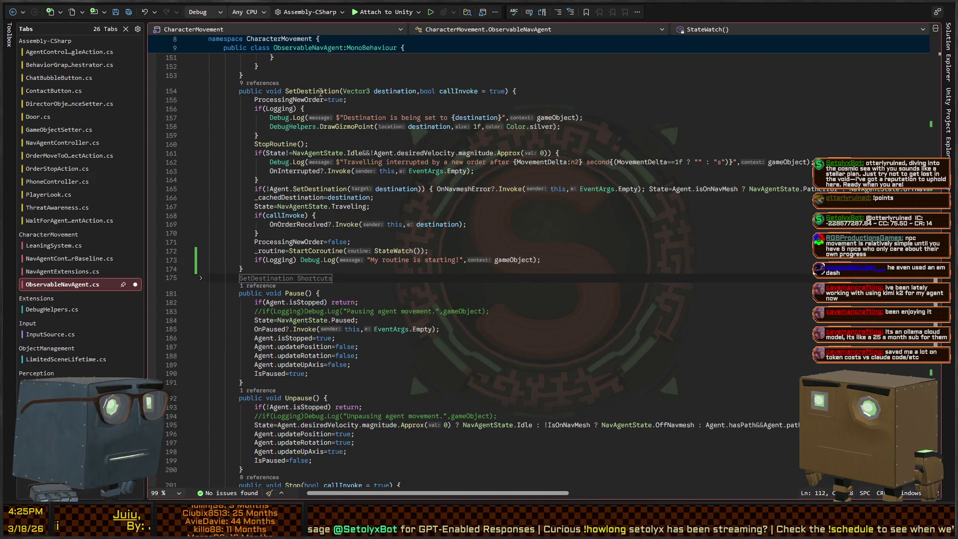
pyautogui.click(319, 91)
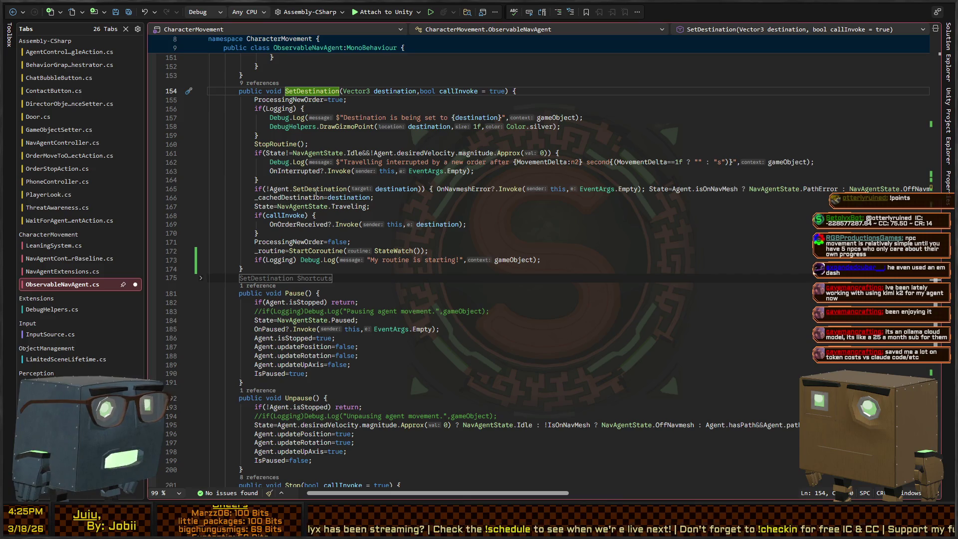
pyautogui.click(315, 190)
pyautogui.click(434, 190)
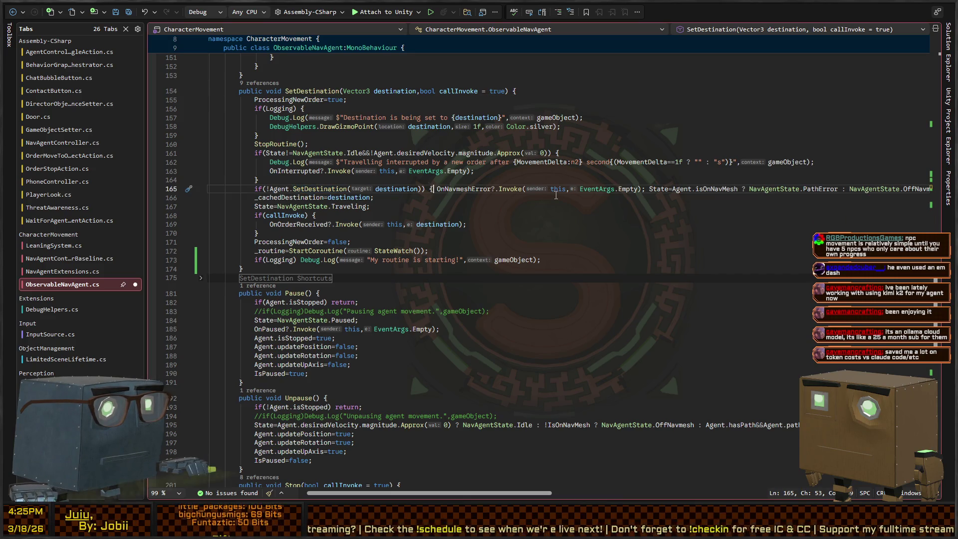
pyautogui.hscroll(10, 488, 194)
pyautogui.hscroll(-10, 487, 194)
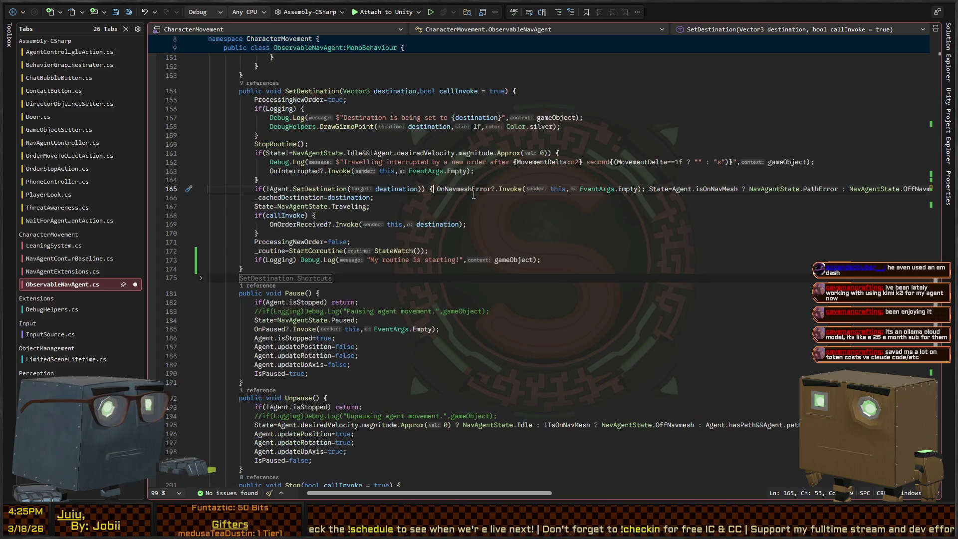
pyautogui.click(320, 189)
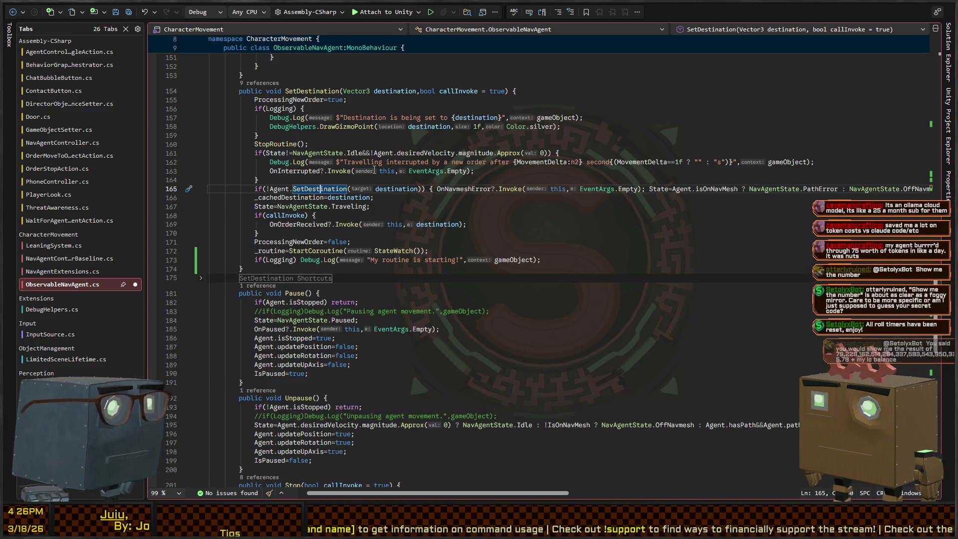
pyautogui.scroll(-2, 320, 183)
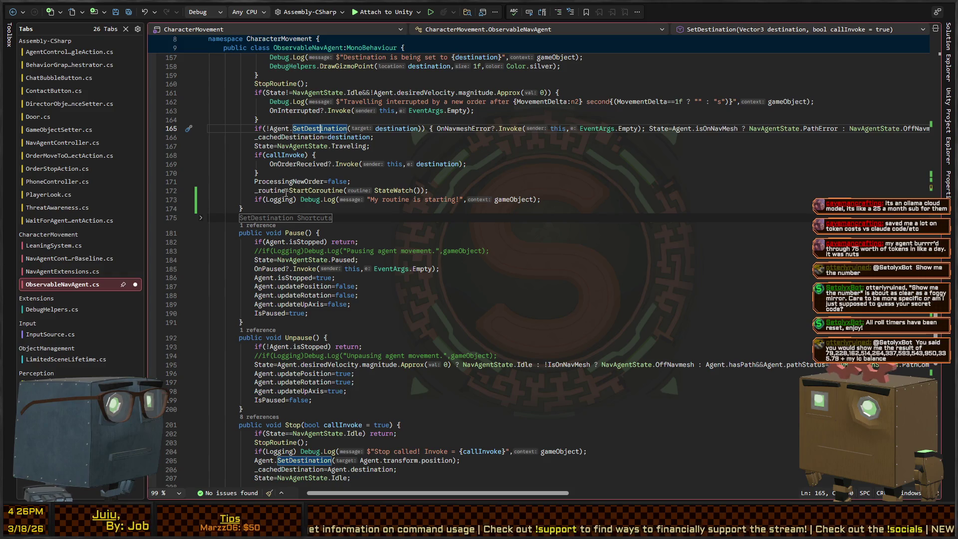
pyautogui.click(391, 190)
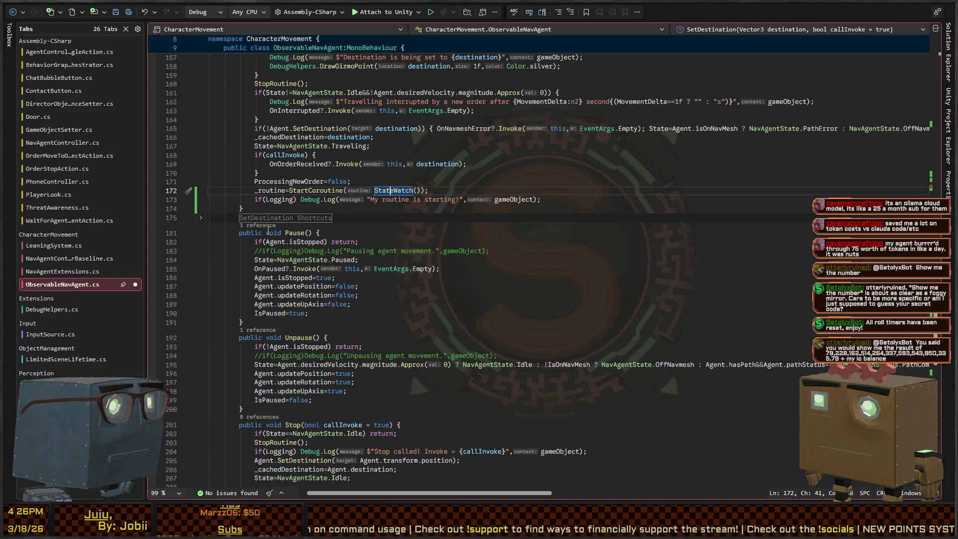
# Go to StateWatch's definition from line 172 and scroll down to its movement-error check.
pyautogui.scroll(6, 350, 203)
pyautogui.doubleClick(381, 351)
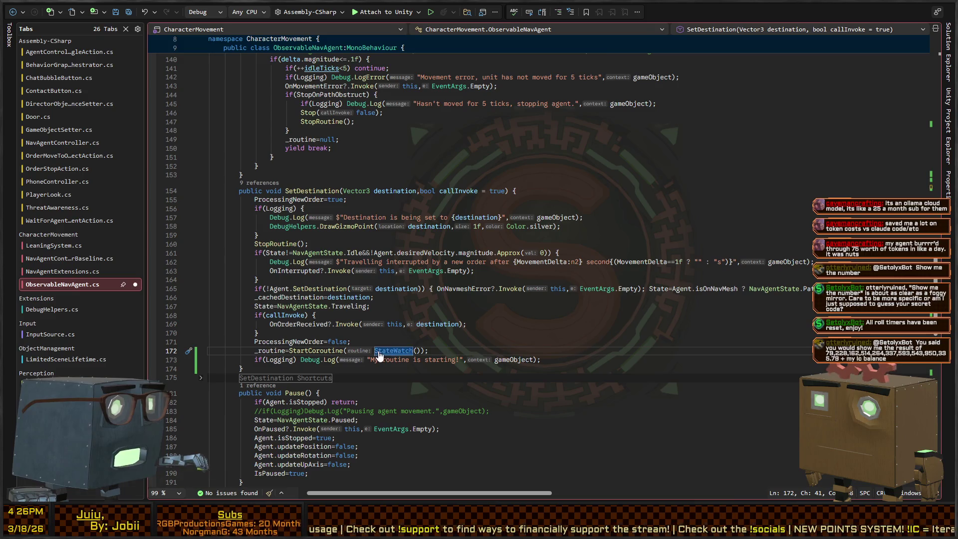
pyautogui.press('F12')
pyautogui.scroll(-6, 313, 200)
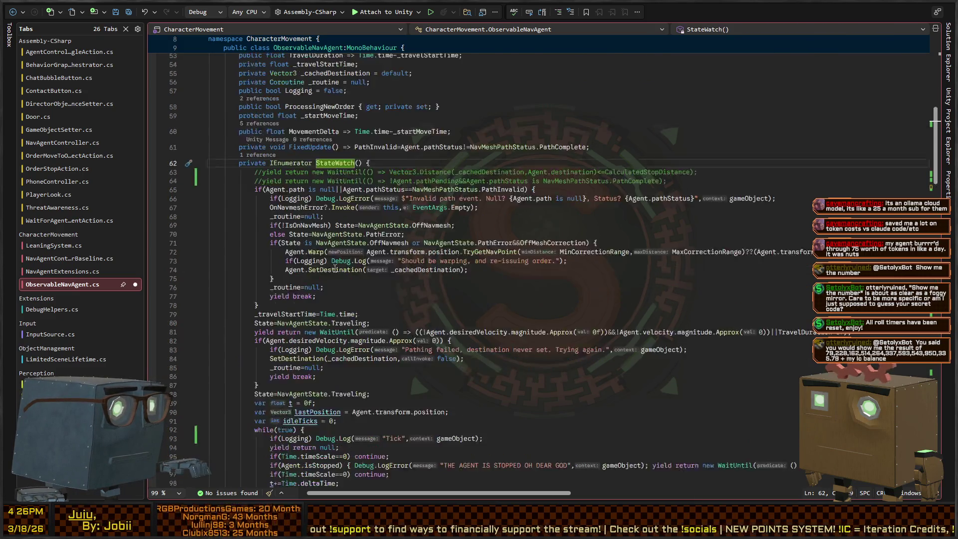
pyautogui.scroll(-6, 313, 200)
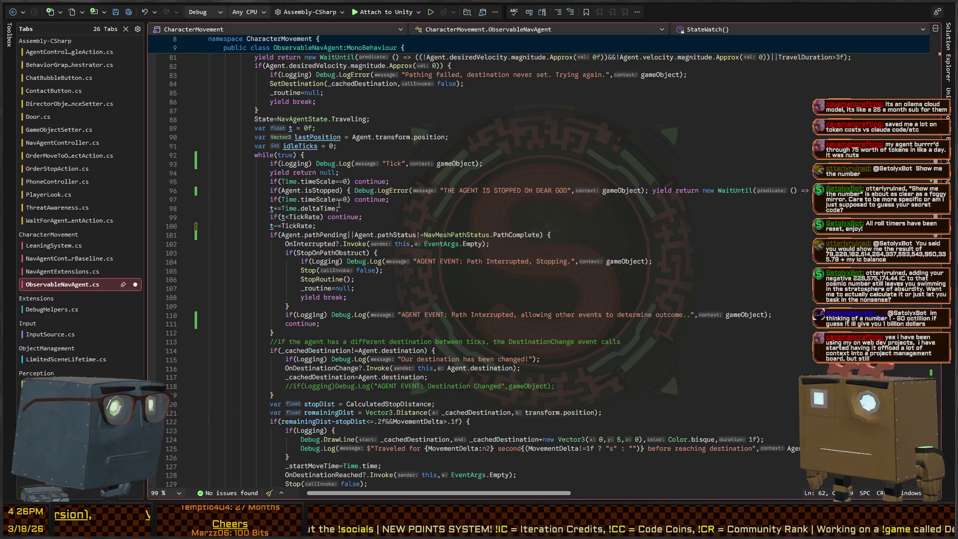
pyautogui.scroll(-2, 312, 213)
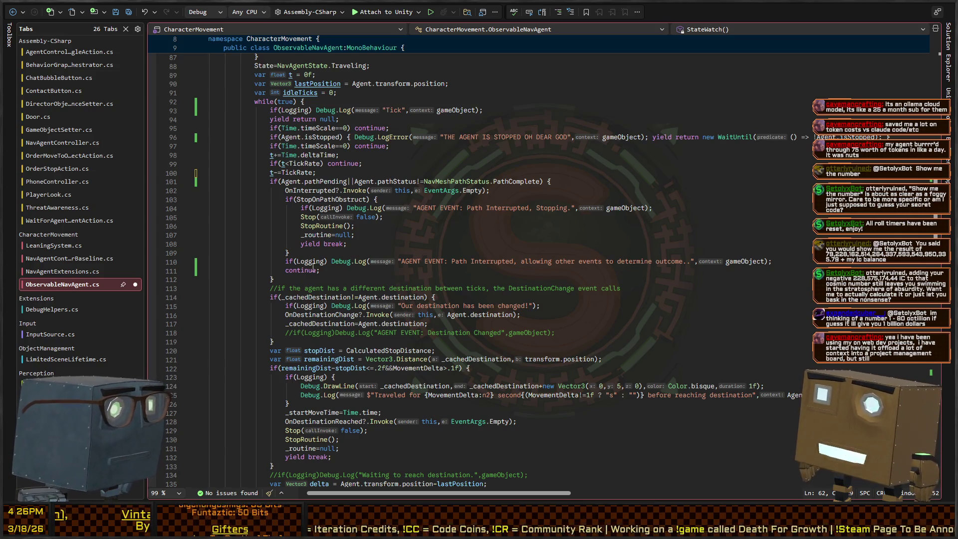
pyautogui.scroll(-2, 296, 288)
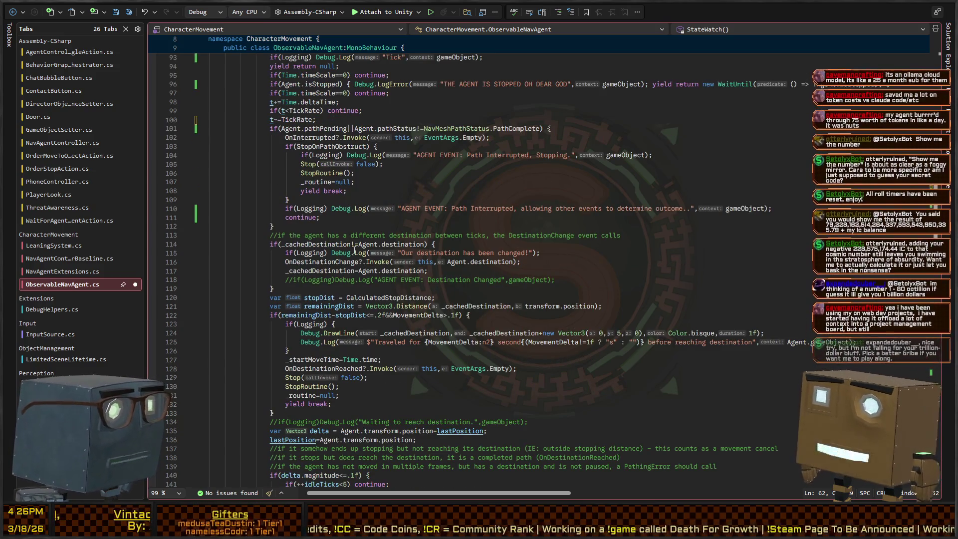
pyautogui.scroll(-2, 299, 251)
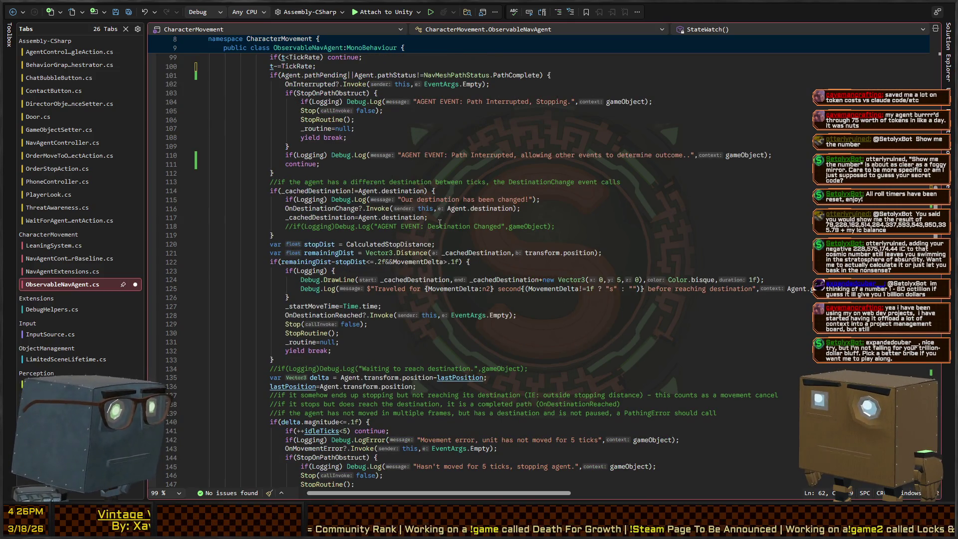
# Add 'continue;' after the commented Destination Changed log on line 118.
pyautogui.click(574, 223)
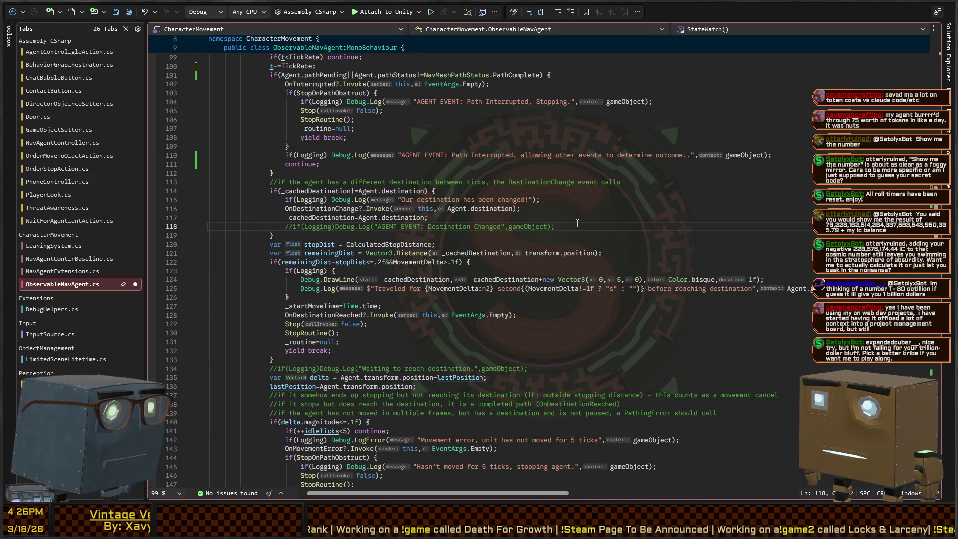
pyautogui.press('Return')
pyautogui.write('continue;')
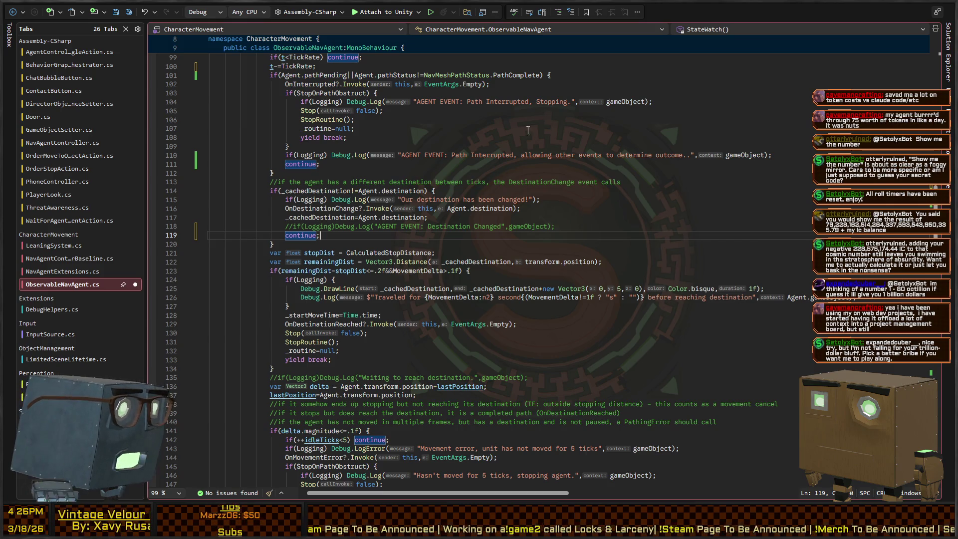
pyautogui.scroll(5, 528, 131)
pyautogui.scroll(-7, 449, 263)
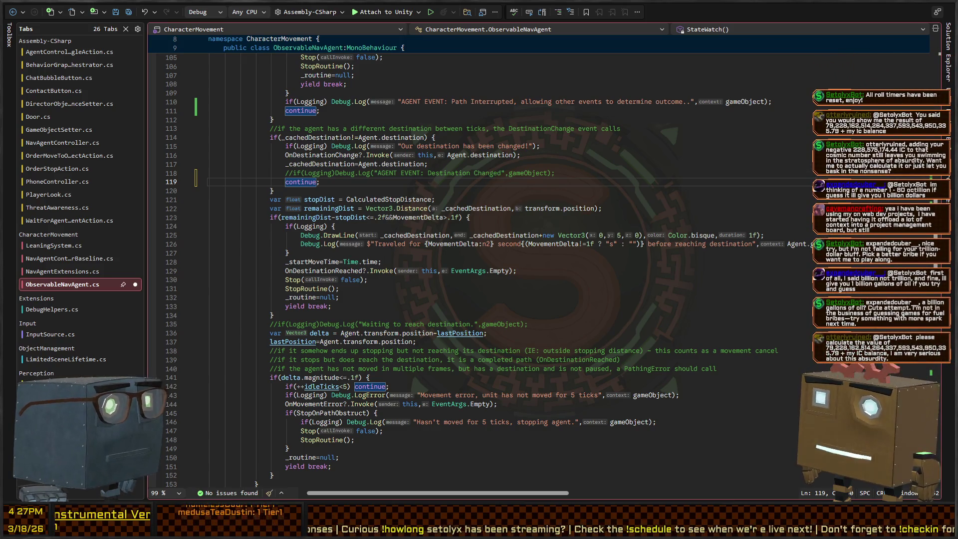
pyautogui.click(398, 173)
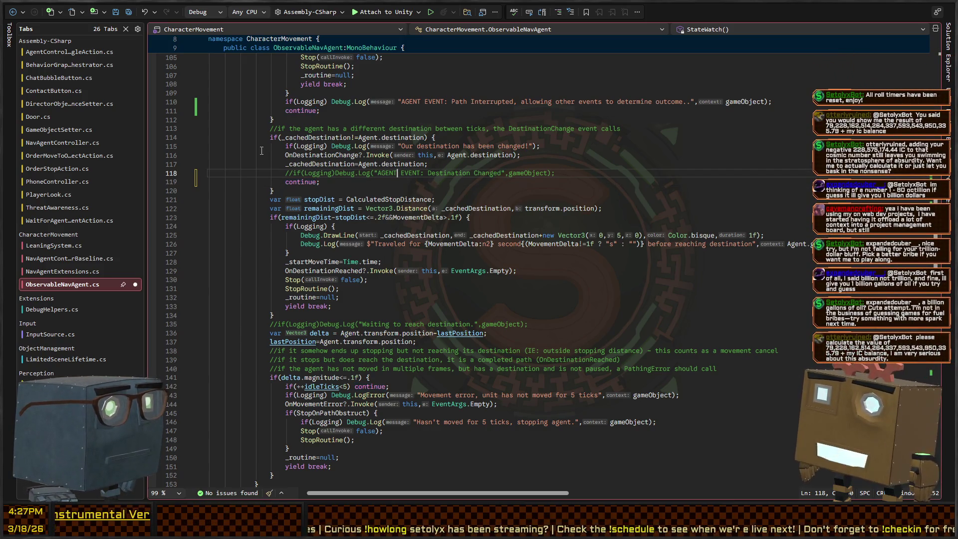
pyautogui.click(386, 351)
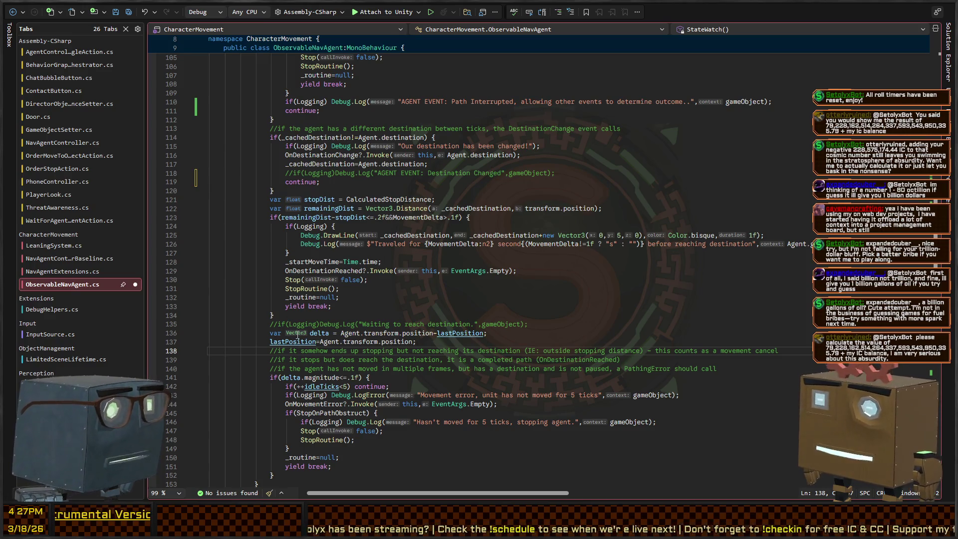
pyautogui.scroll(4, 350, 219)
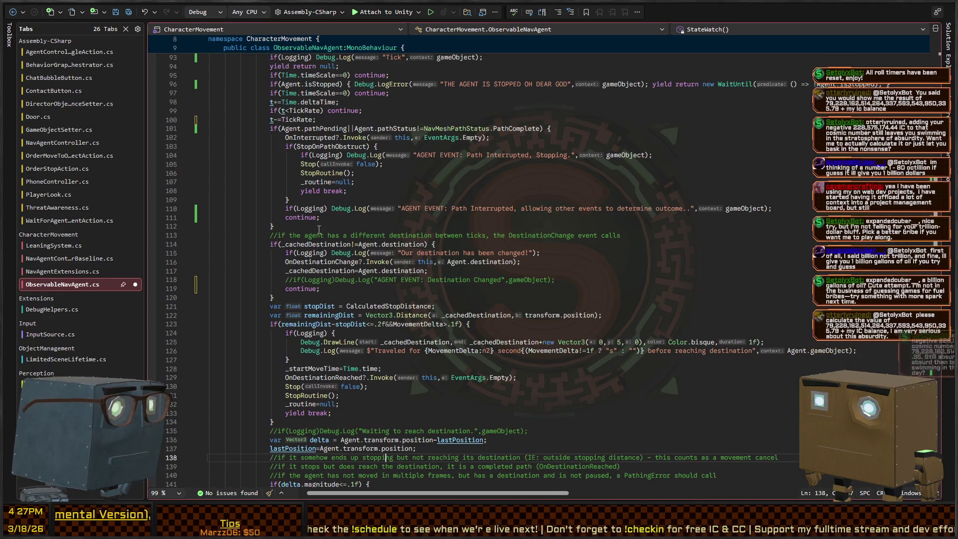
pyautogui.scroll(-2, 326, 229)
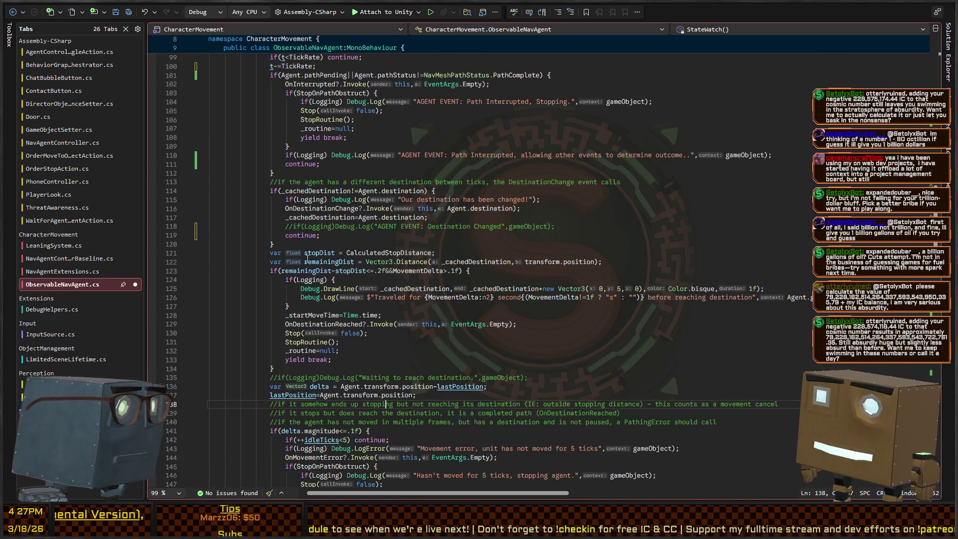
pyautogui.scroll(-2, 307, 259)
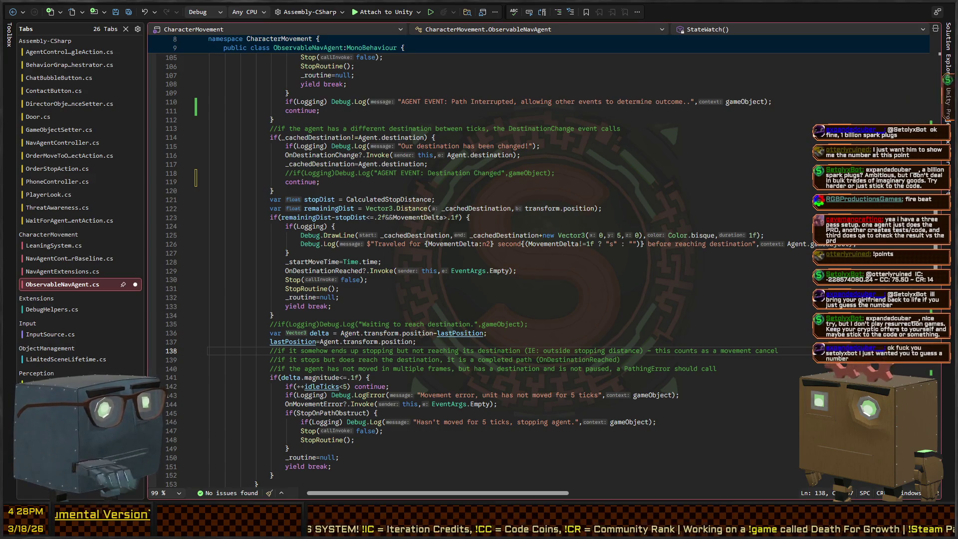
# Delete the commented 'Waiting to reach destination' log line, then check where magnitude is used.
pyautogui.click(595, 344)
pyautogui.press('Down')
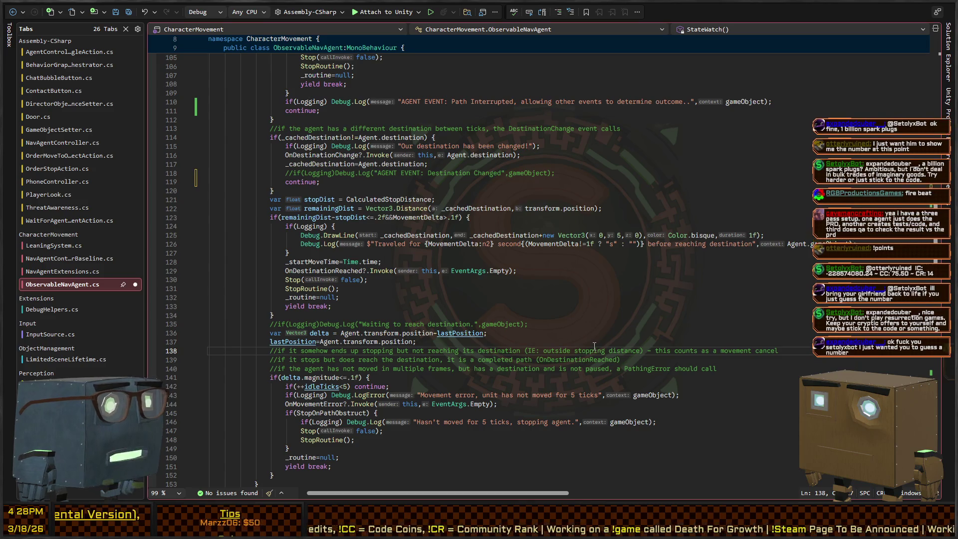
pyautogui.press('Up')
pyautogui.press('Up')
pyautogui.press('Up')
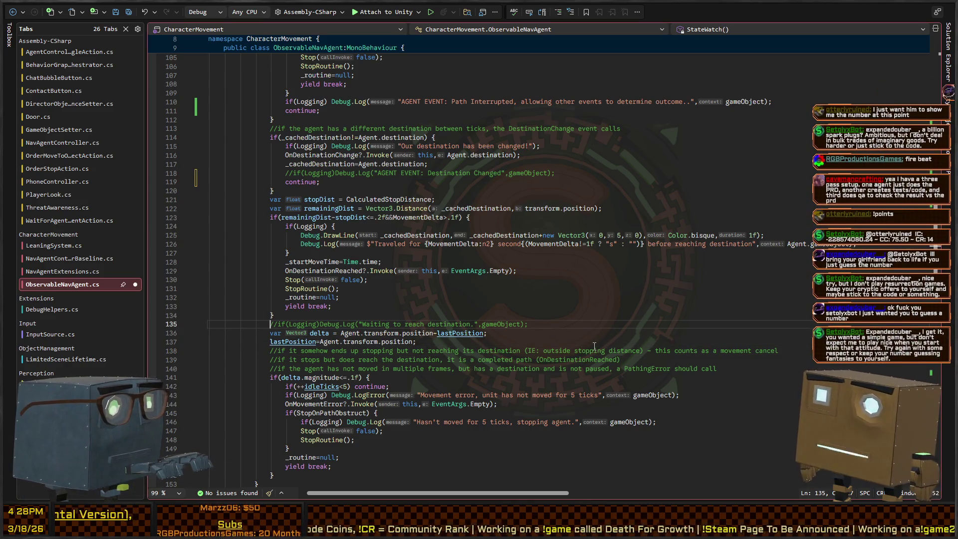
pyautogui.hotkey('shift', 'End')
pyautogui.press('BackSpace')
pyautogui.press('BackSpace')
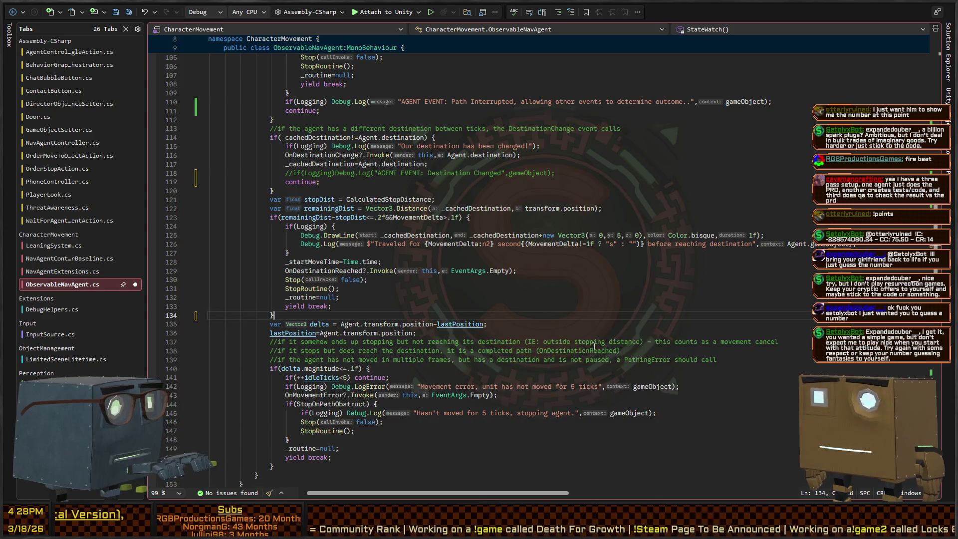
pyautogui.press('Down')
pyautogui.press('Down')
pyautogui.press('Down')
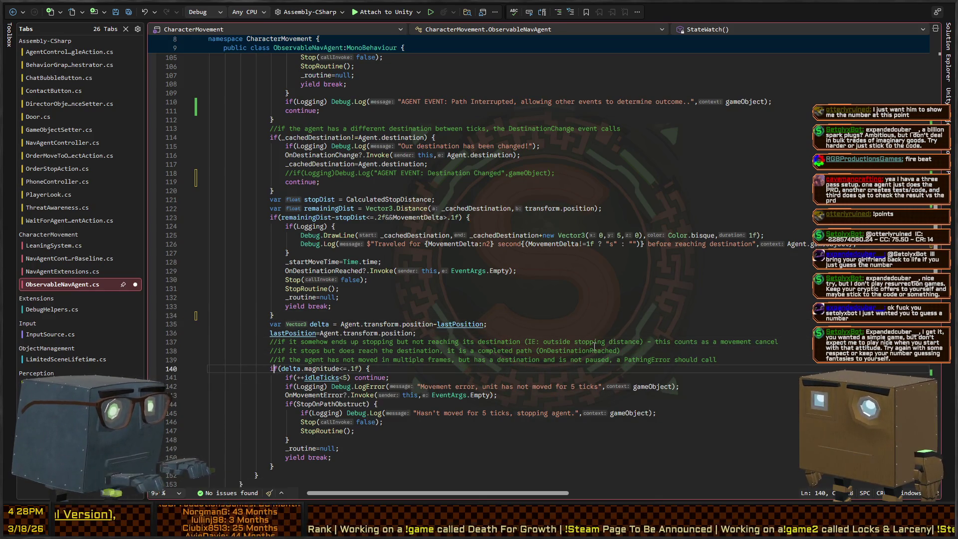
pyautogui.scroll(-4, 264, 336)
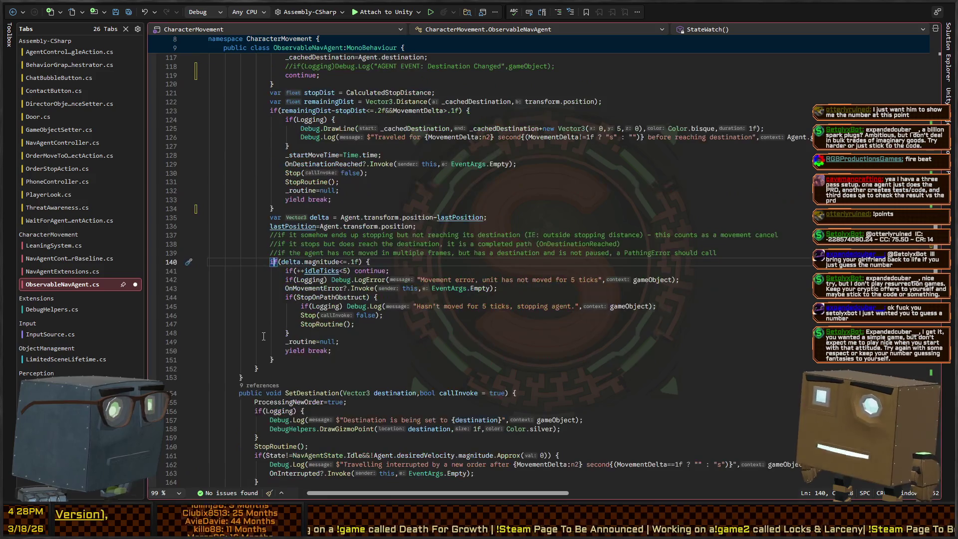
pyautogui.click(312, 262)
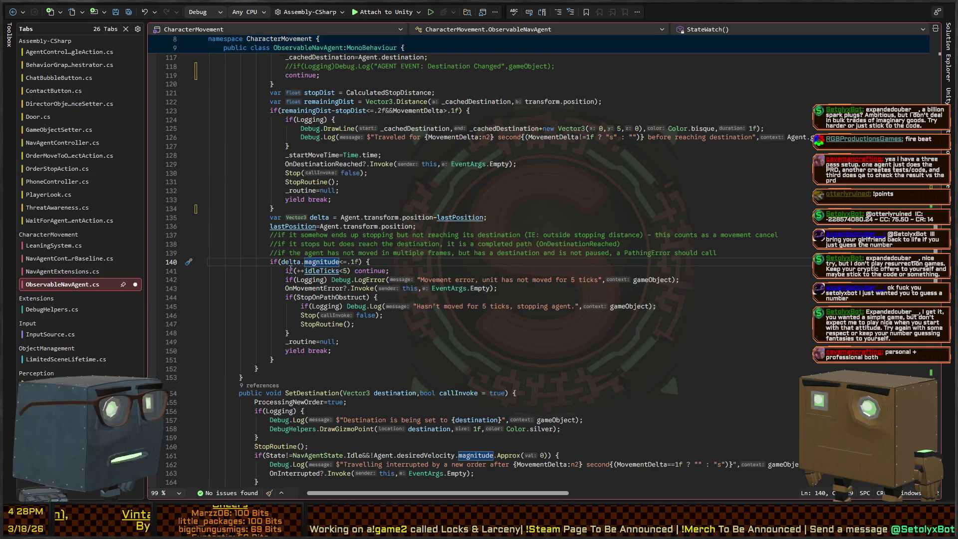
pyautogui.scroll(12, 282, 270)
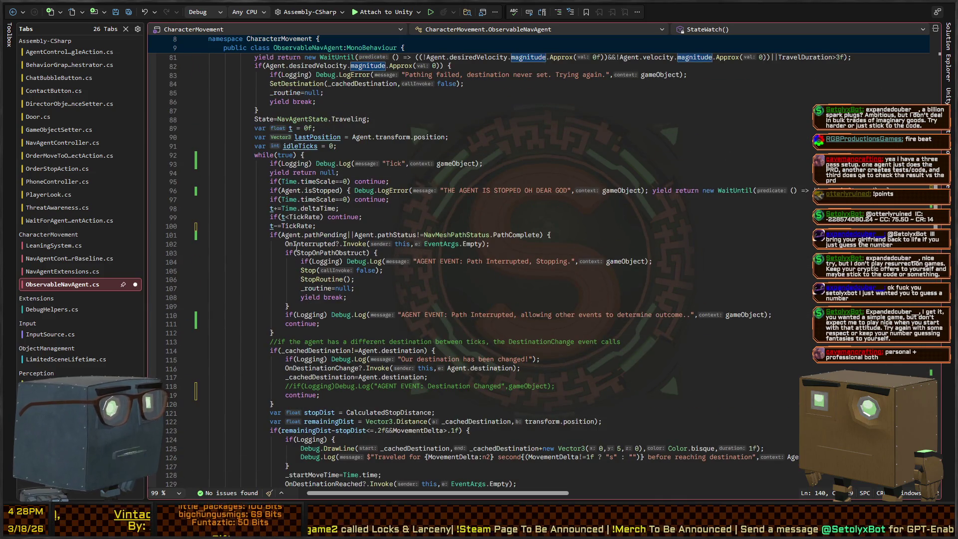
pyautogui.scroll(-4, 290, 225)
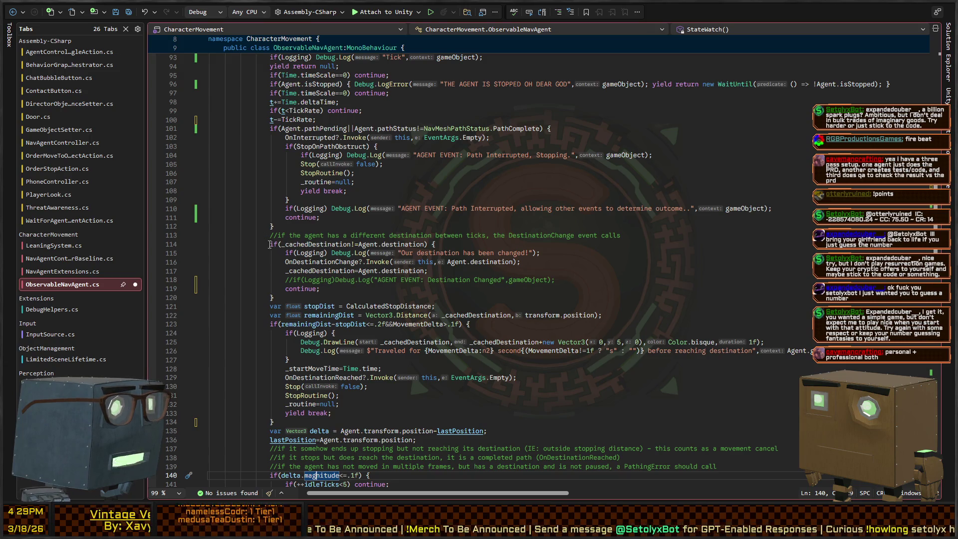
pyautogui.scroll(-2, 265, 237)
pyautogui.scroll(-2, 283, 253)
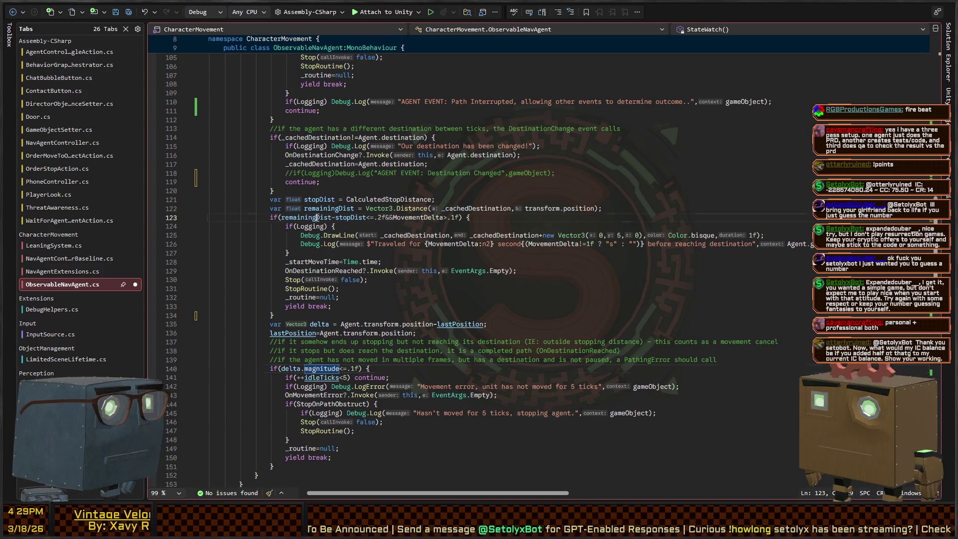
pyautogui.click(334, 218)
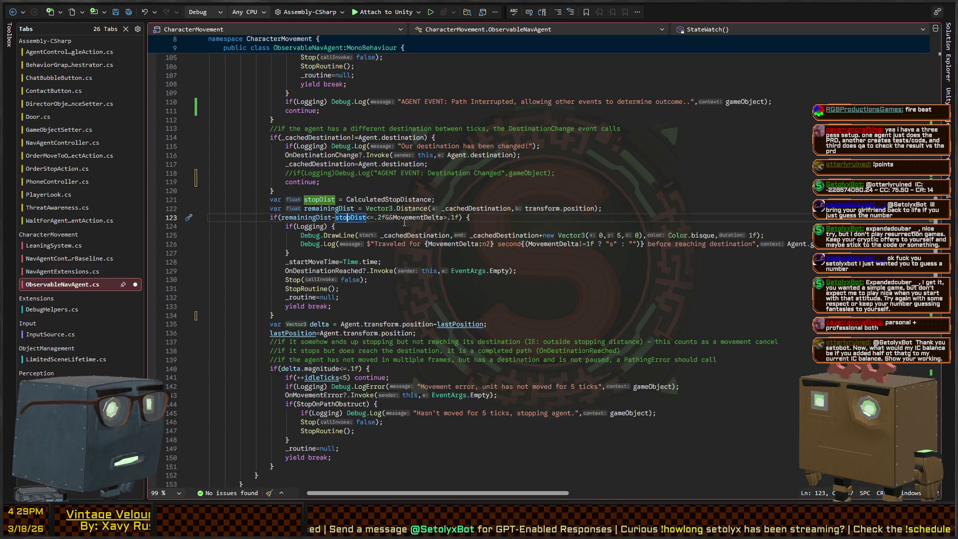
pyautogui.click(442, 218)
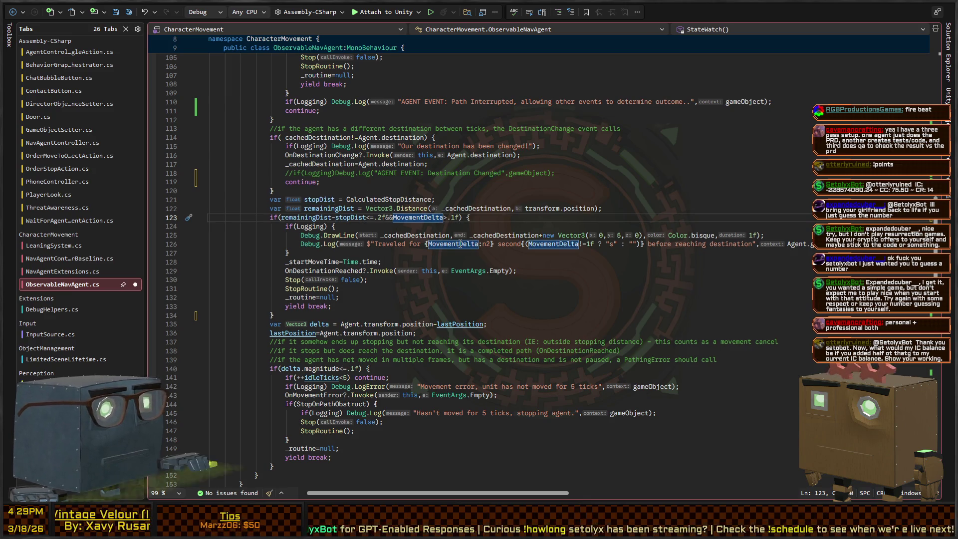
pyautogui.press('F12')
pyautogui.hotkey('ctrl', '-')
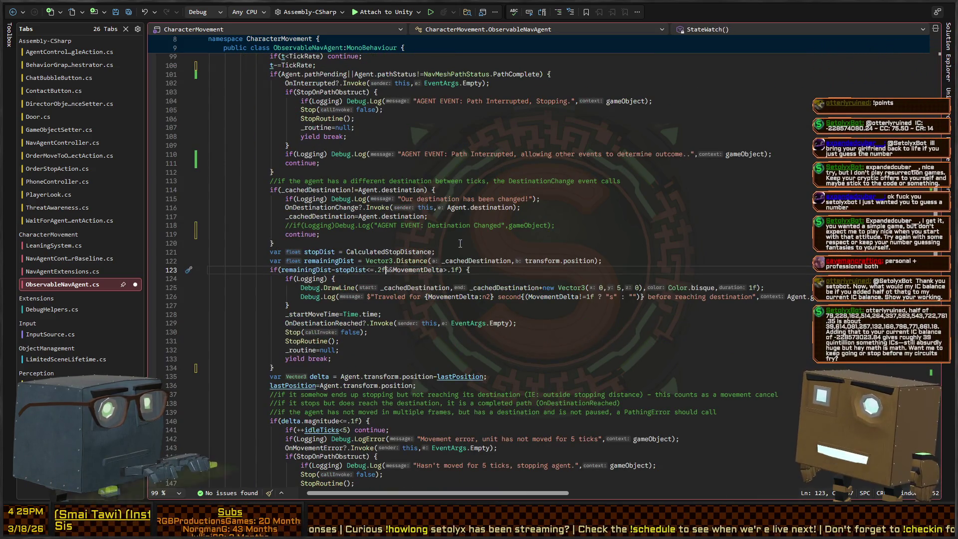
pyautogui.hotkey('shift', 'alt', '=')
pyautogui.hotkey('shift', 'Left')
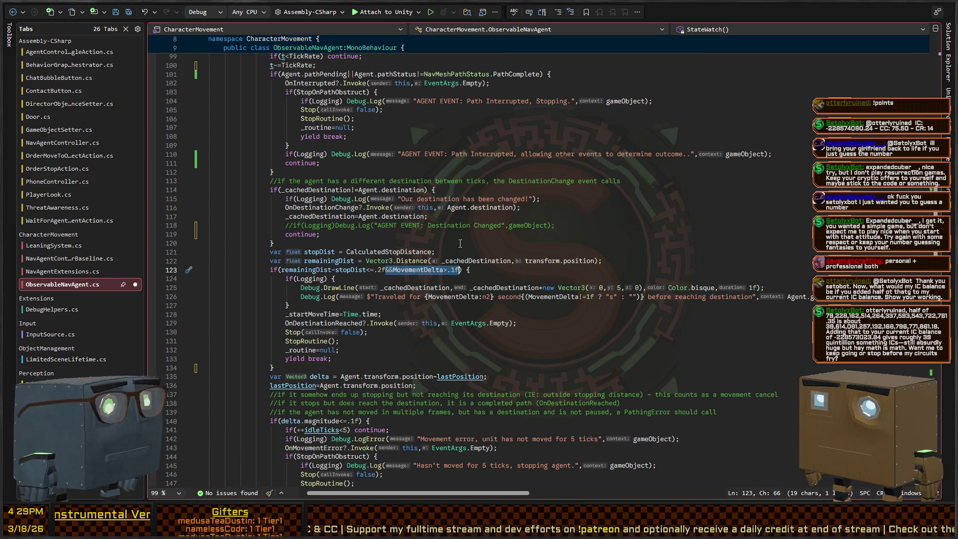
# Inspect the MovementDelta condition on line 123 and its definition on line 60.
pyautogui.press('Left')
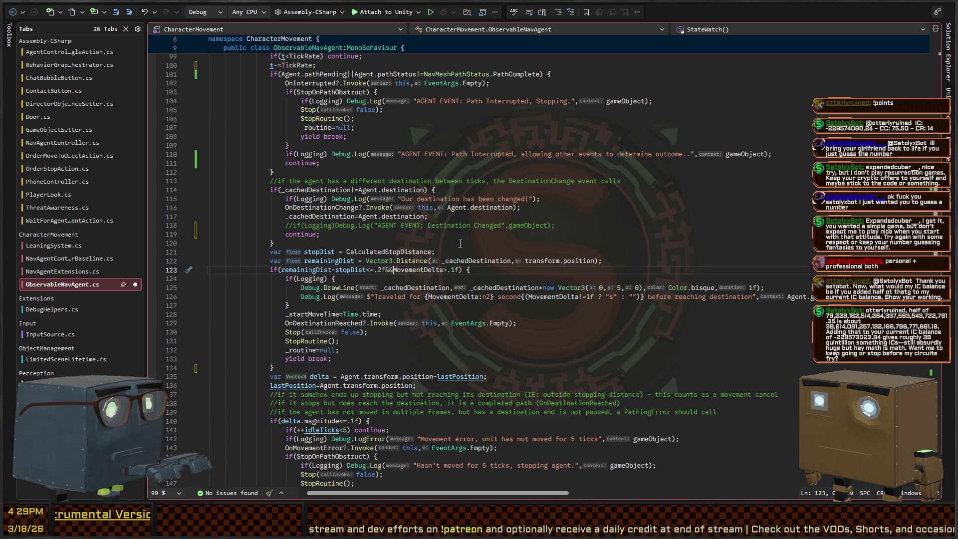
pyautogui.hotkey('ctrl', 'shift', 'Right')
pyautogui.hotkey('shift', 'Right')
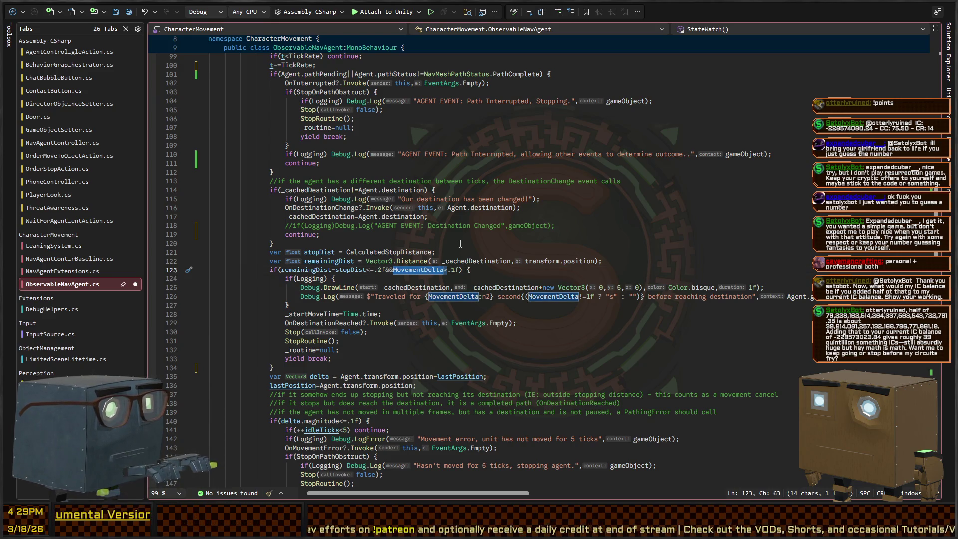
pyautogui.hotkey('shift', 'Left')
pyautogui.press('Left')
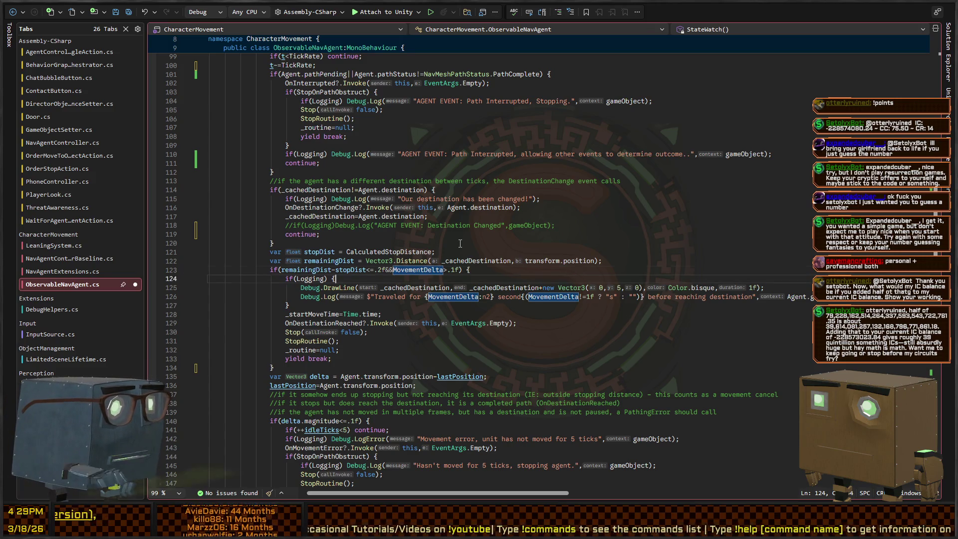
pyautogui.press('Escape')
pyautogui.scroll(-4, 269, 193)
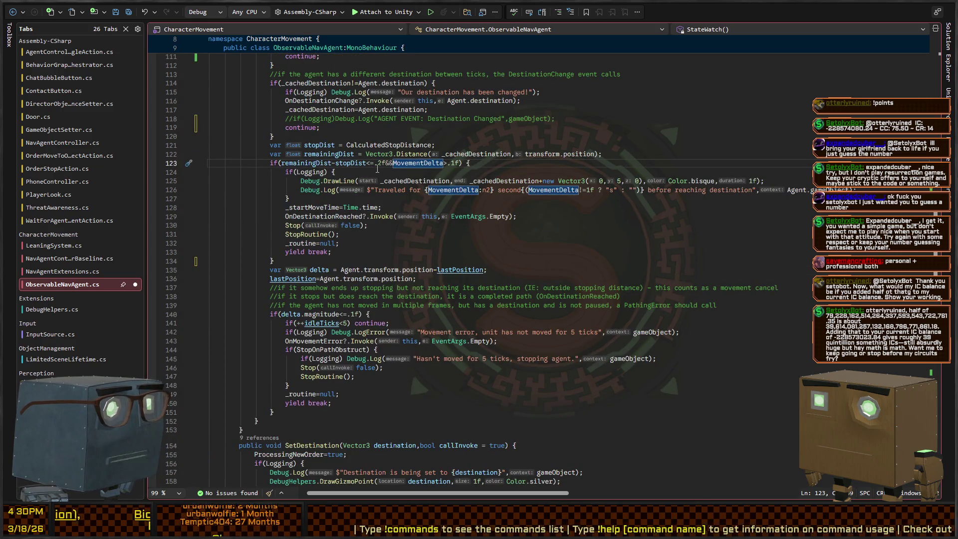
pyautogui.click(377, 166)
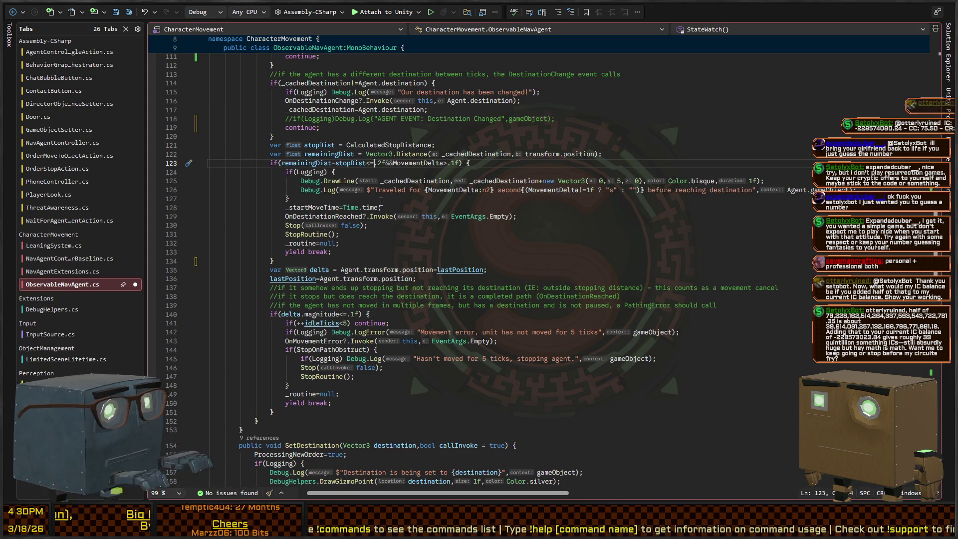
pyautogui.press('Left')
pyautogui.press('Left')
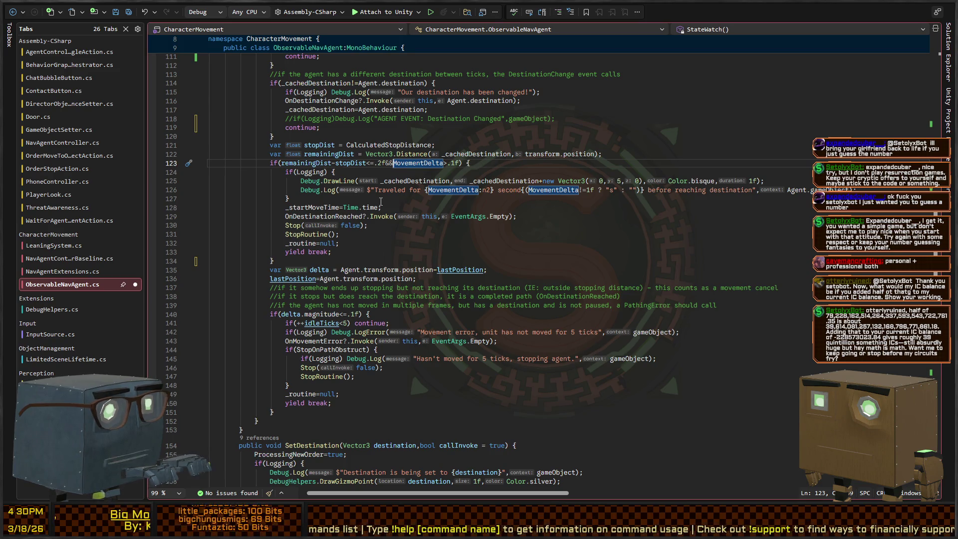
pyautogui.press('F12')
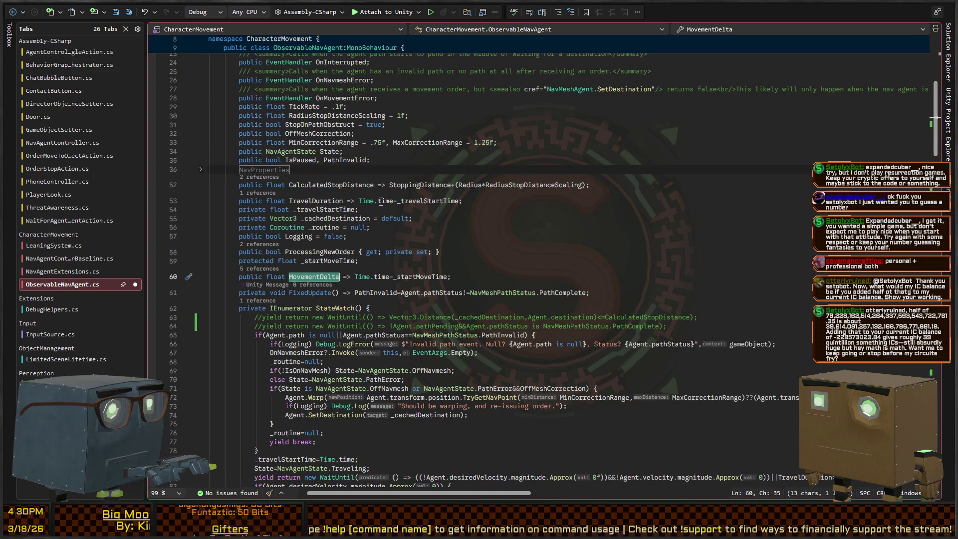
pyautogui.hotkey('ctrl', '-')
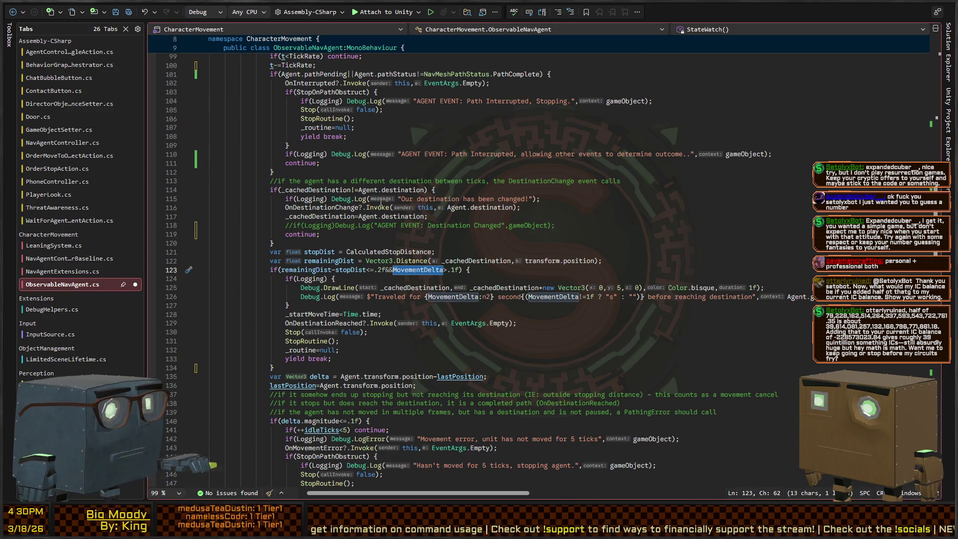
# Block-comment out &&MovementDelta>.1f, save ObservableNavAgent.cs, and switch to Unity.
pyautogui.press('Left')
pyautogui.press('Left')
pyautogui.press('Left')
pyautogui.hotkey('shift', 'Right')
pyautogui.hotkey('shift', 'Right')
pyautogui.hotkey('shift', 'Right')
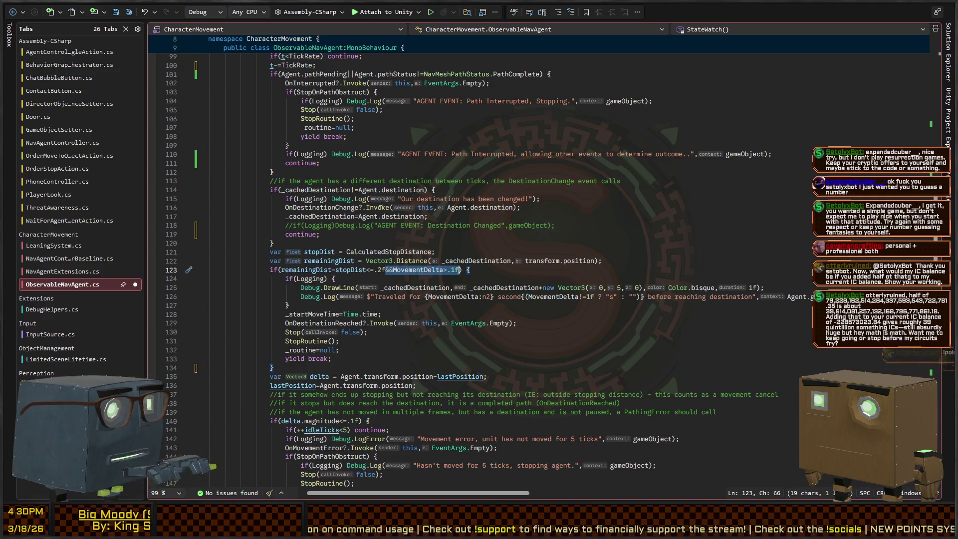
pyautogui.hotkey('ctrl', 'k')
pyautogui.hotkey('ctrl', 'c')
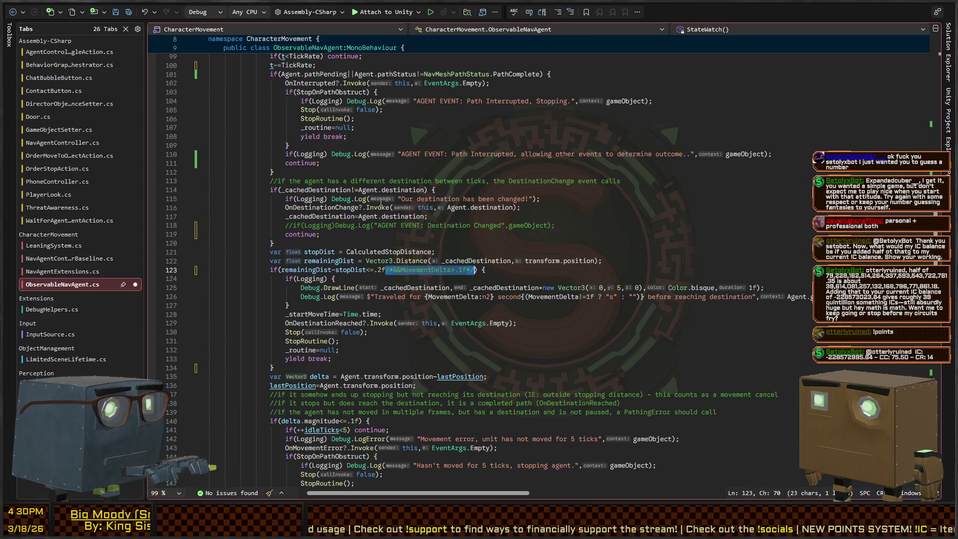
pyautogui.hotkey('ctrl', 's')
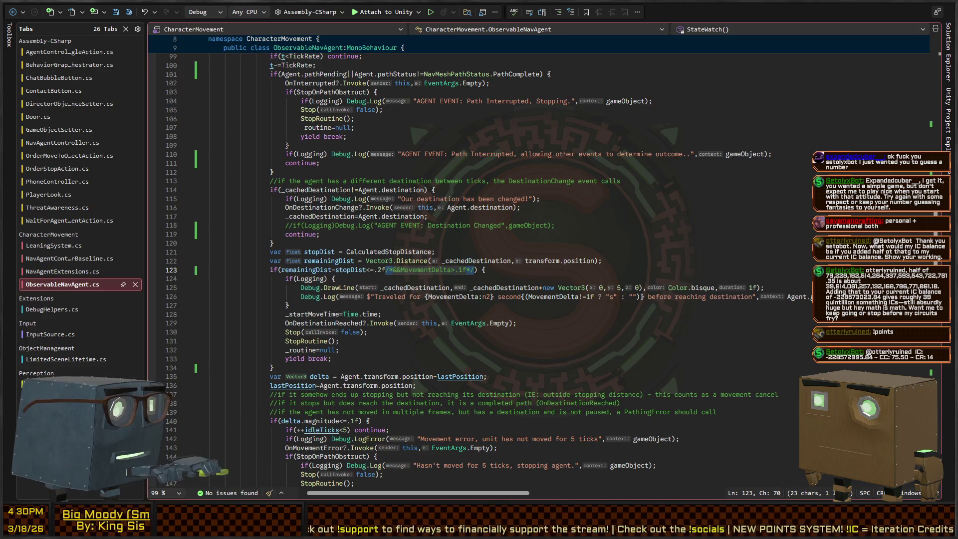
pyautogui.hotkey('alt', 'Tab')
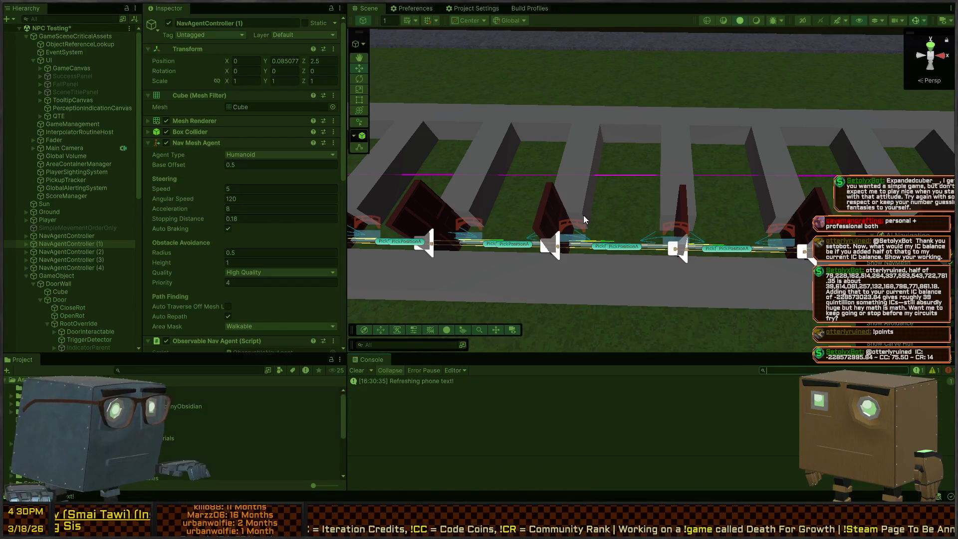
# Zoom in on NavAgentController (3) at the doorway, clear the Console, and view the Tick entry's stack trace.
pyautogui.moveTo(582, 216)
pyautogui.mouseDown()
pyautogui.moveTo(809, 160)
pyautogui.moveTo(611, 218)
pyautogui.mouseUp()
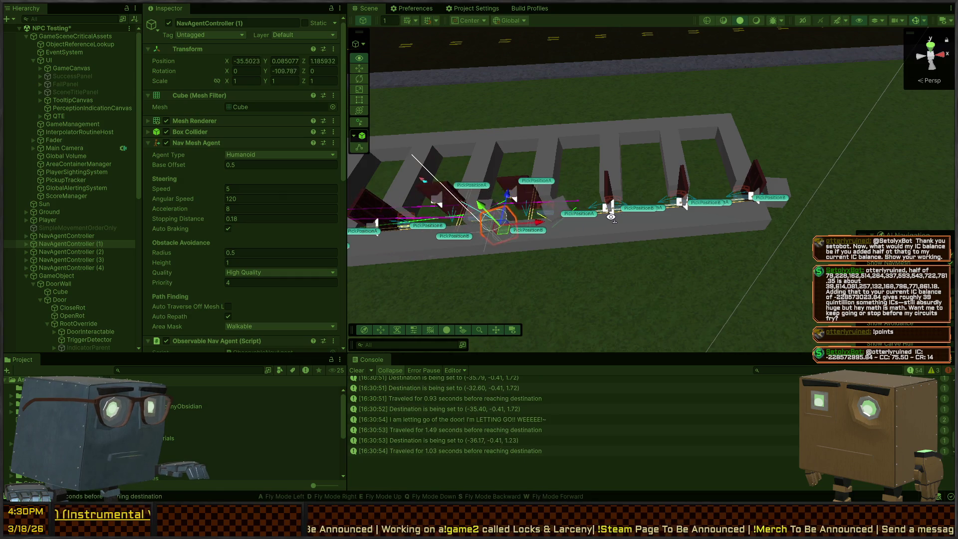
pyautogui.click(779, 194)
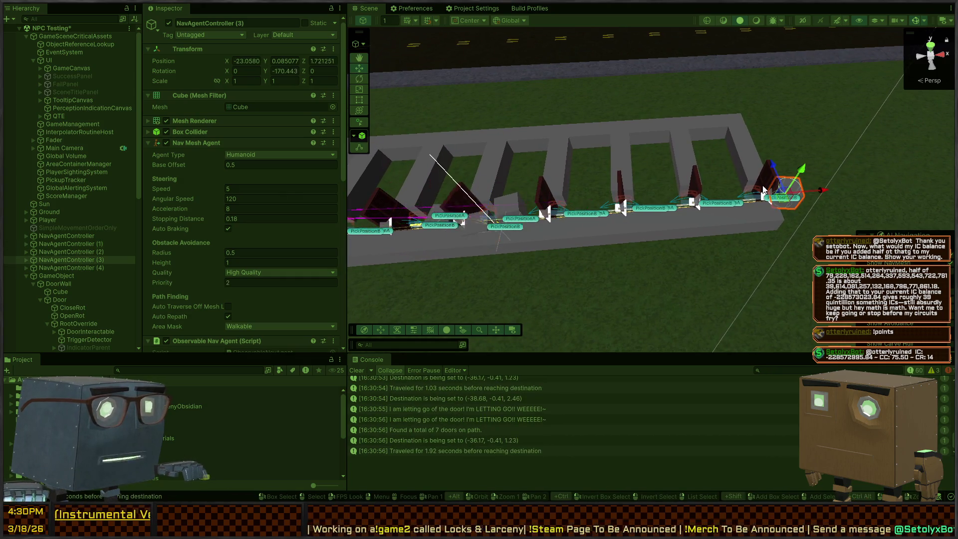
pyautogui.moveTo(778, 194)
pyautogui.mouseDown()
pyautogui.moveTo(787, 170)
pyautogui.moveTo(744, 186)
pyautogui.moveTo(686, 178)
pyautogui.moveTo(640, 191)
pyautogui.moveTo(655, 186)
pyautogui.mouseUp()
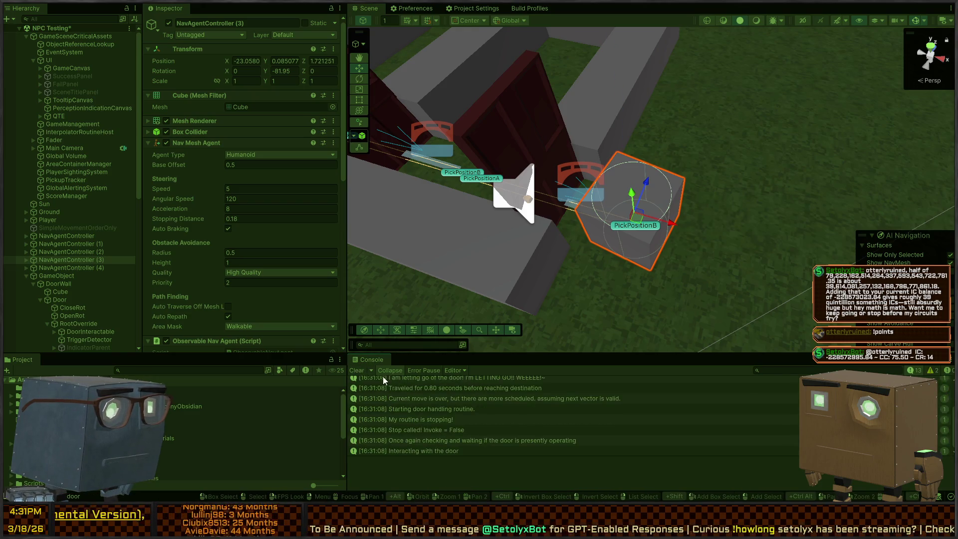
pyautogui.click(356, 371)
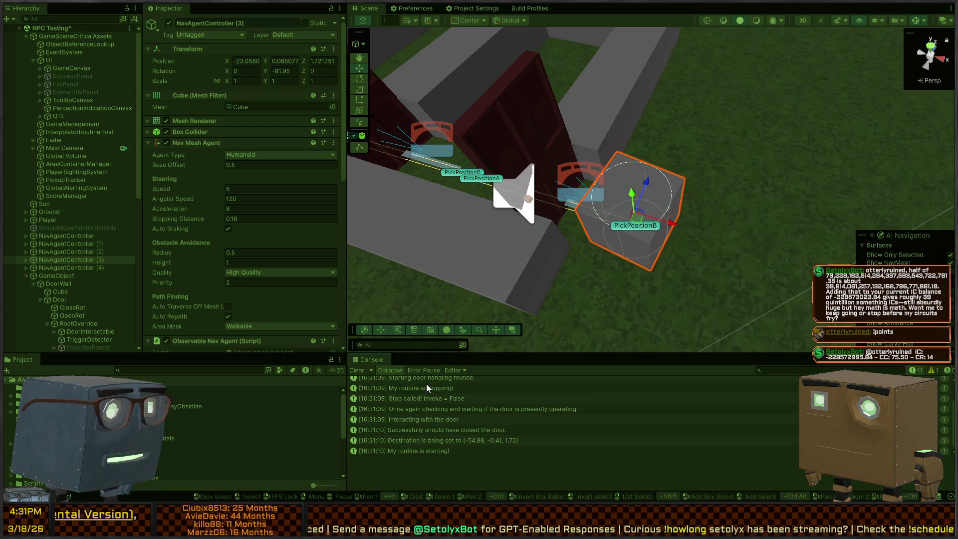
pyautogui.click(425, 381)
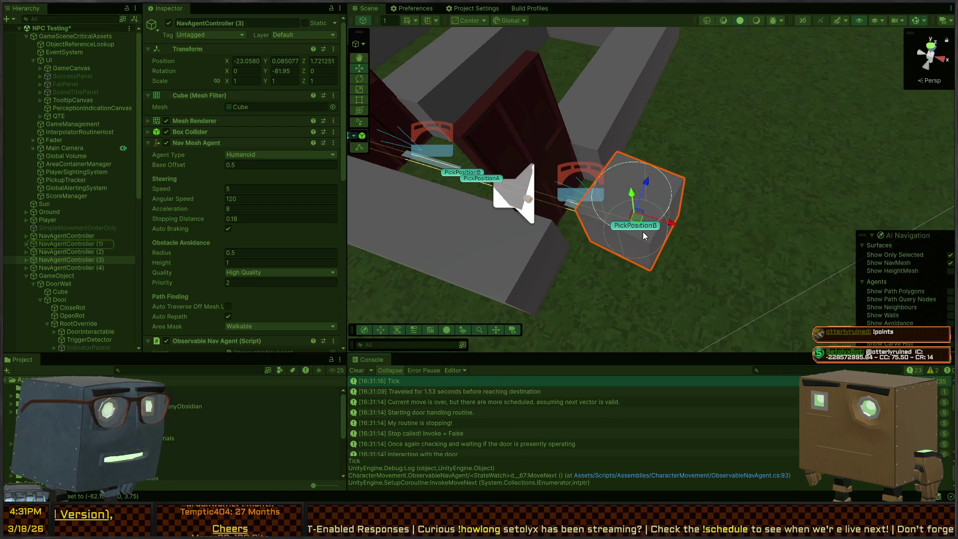
# Reselect NavAgentController (3), clear the Console, and enable Logging on Observable Nav Agent and Nav Agent Controller.
pyautogui.click(643, 232)
pyautogui.click(648, 248)
pyautogui.scroll(-5, 177, 184)
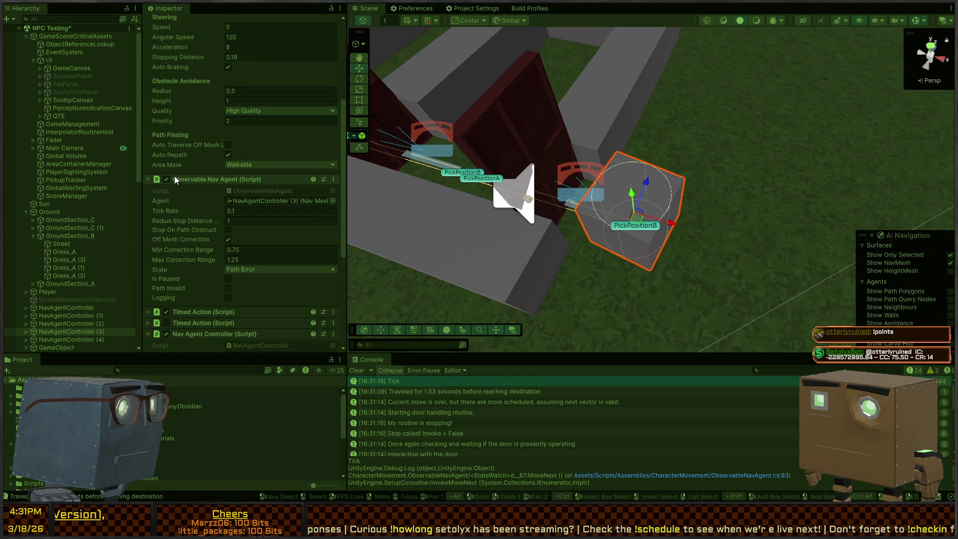
pyautogui.scroll(-5, 175, 176)
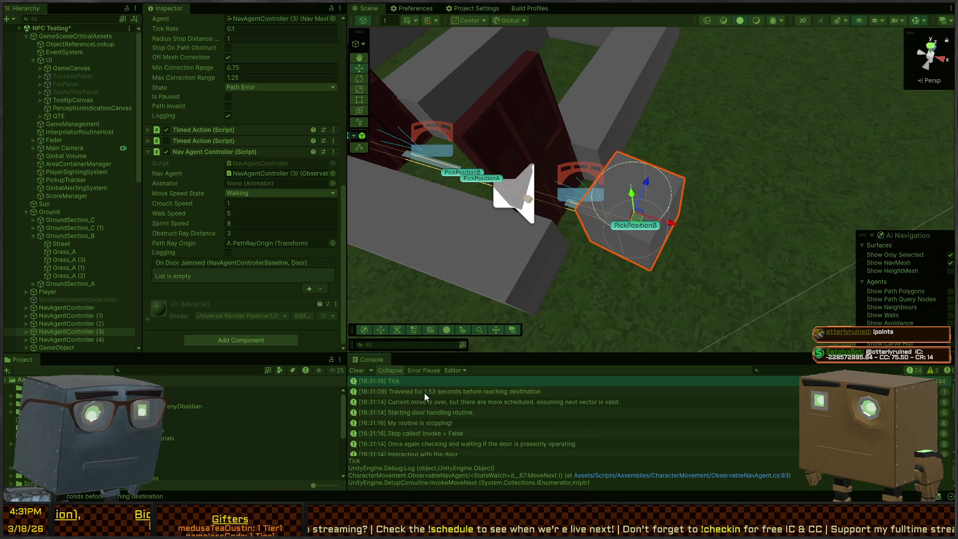
pyautogui.click(357, 371)
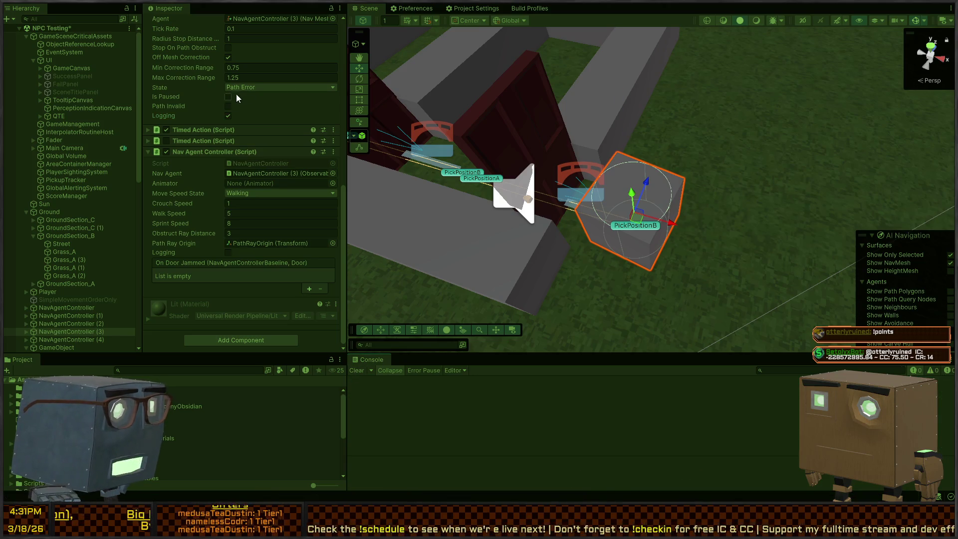
pyautogui.click(228, 115)
pyautogui.click(228, 253)
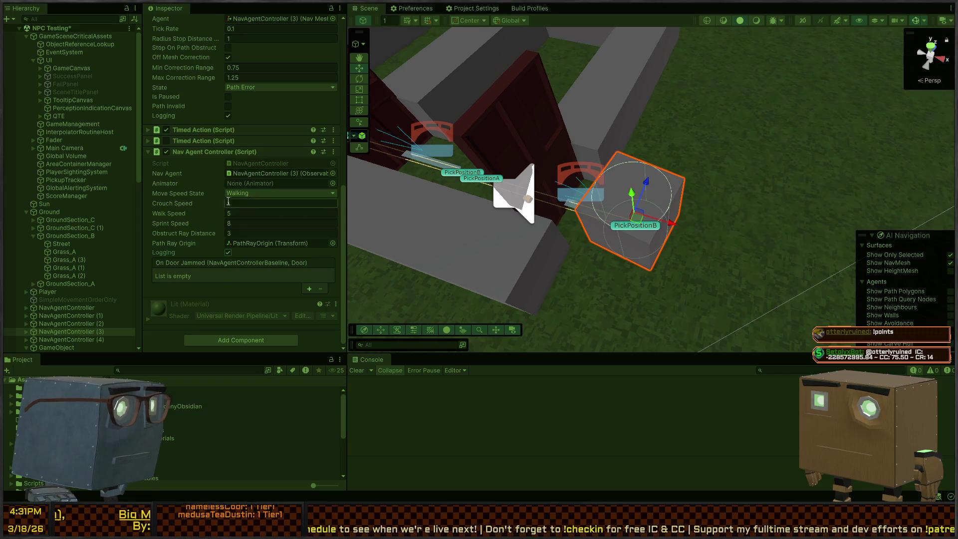
pyautogui.scroll(3, 230, 114)
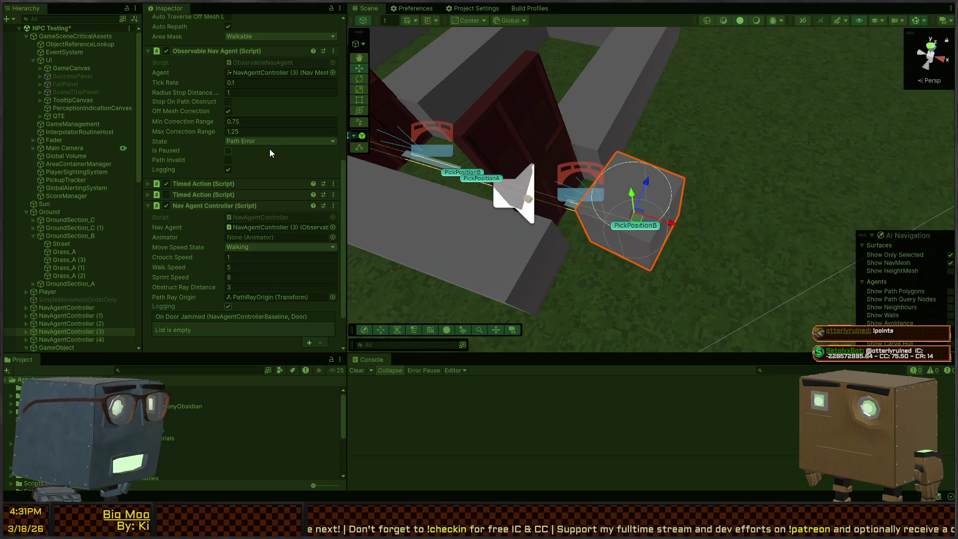
pyautogui.click(407, 207)
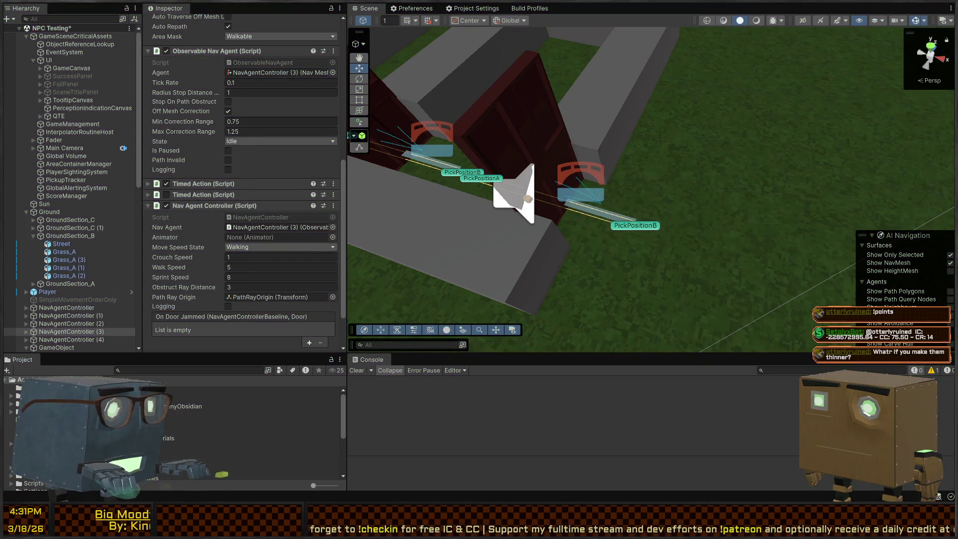
pyautogui.hotkey('alt', 'Tab')
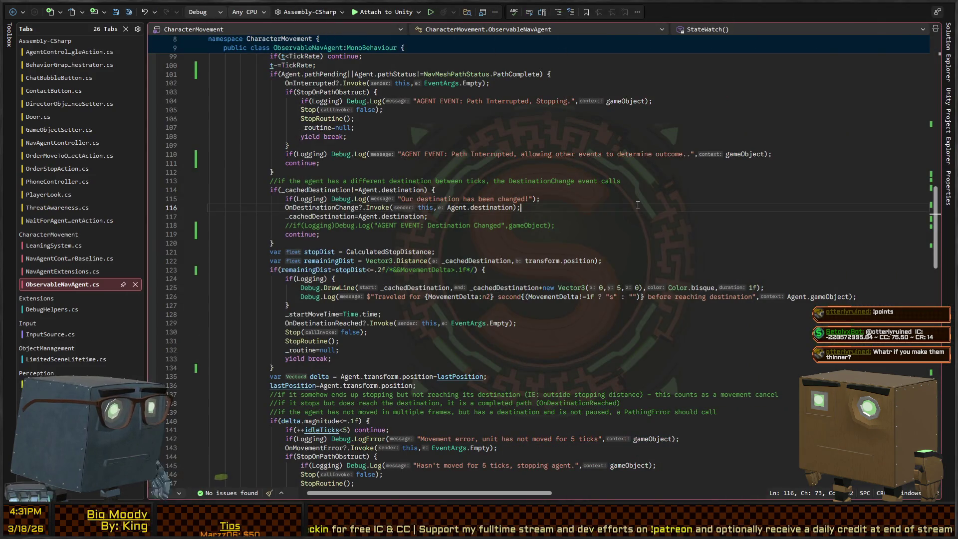
# Search the document for 'patherror', try wrapping line 70's else statement in braces, then undo it.
pyautogui.hotkey('ctrl', 'f')
pyautogui.write('patherror')
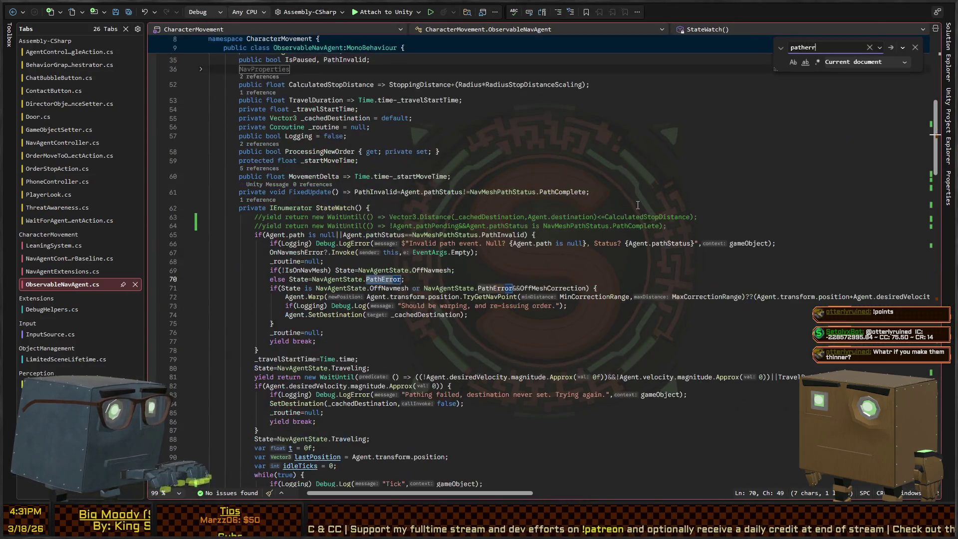
pyautogui.press('Escape')
pyautogui.scroll(-4, 491, 202)
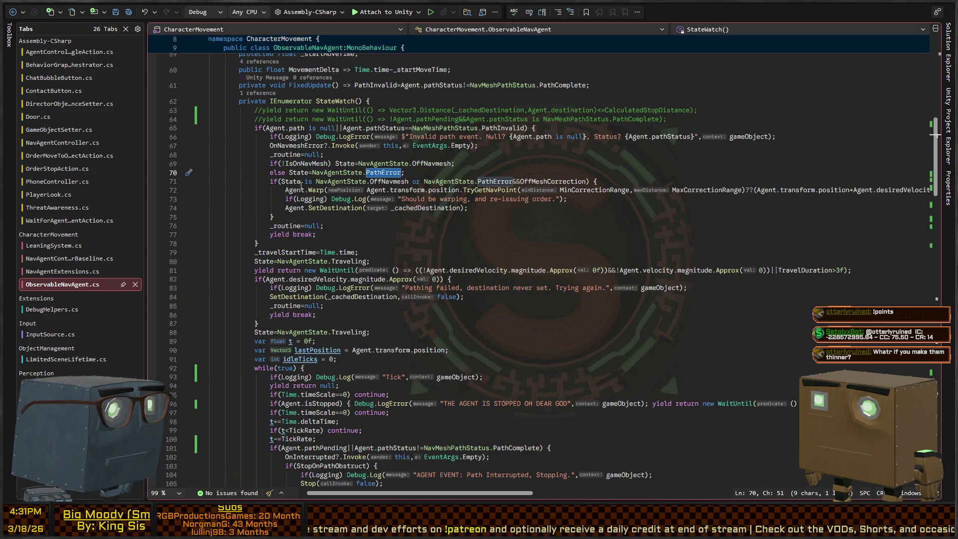
pyautogui.click(302, 172)
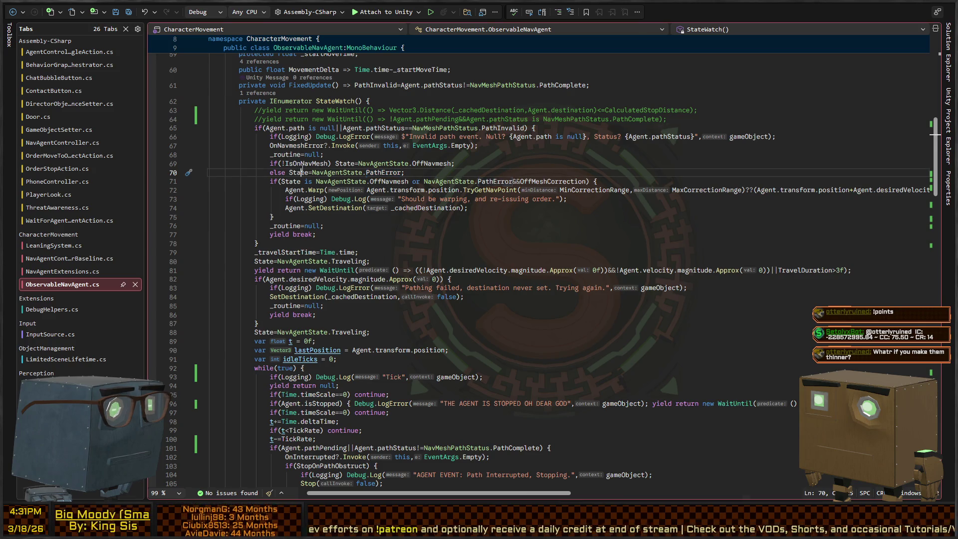
pyautogui.click(299, 163)
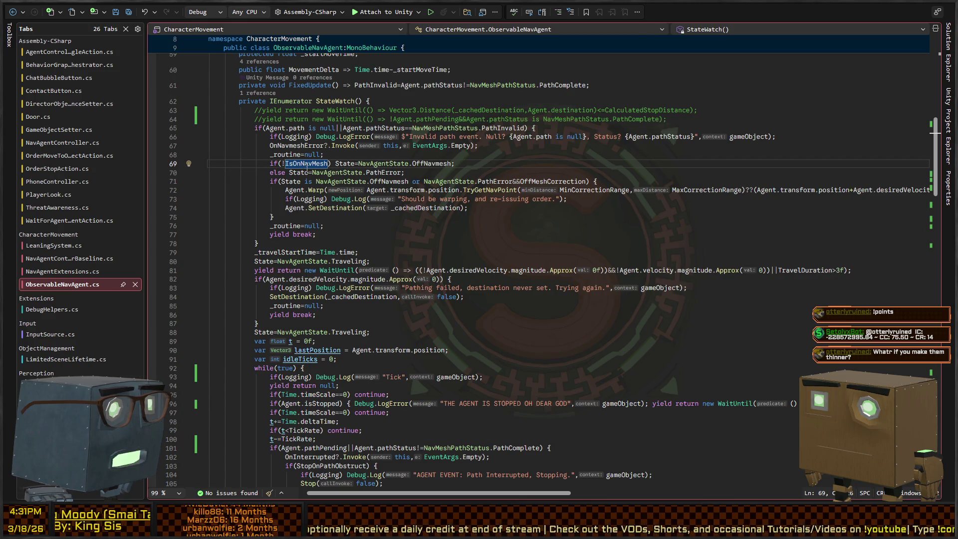
pyautogui.moveTo(289, 172); pyautogui.dragTo(405, 172)
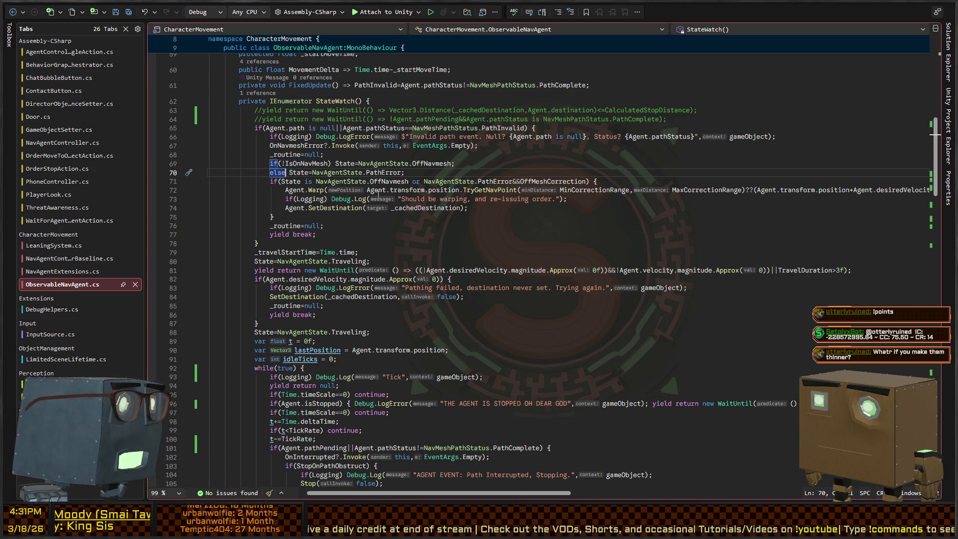
pyautogui.write('{')
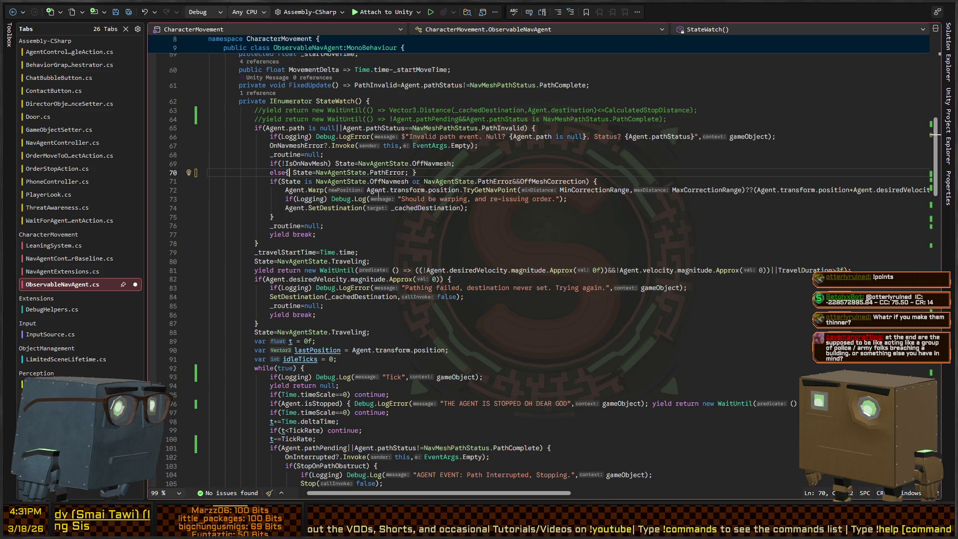
pyautogui.hotkey('ctrl', 'z')
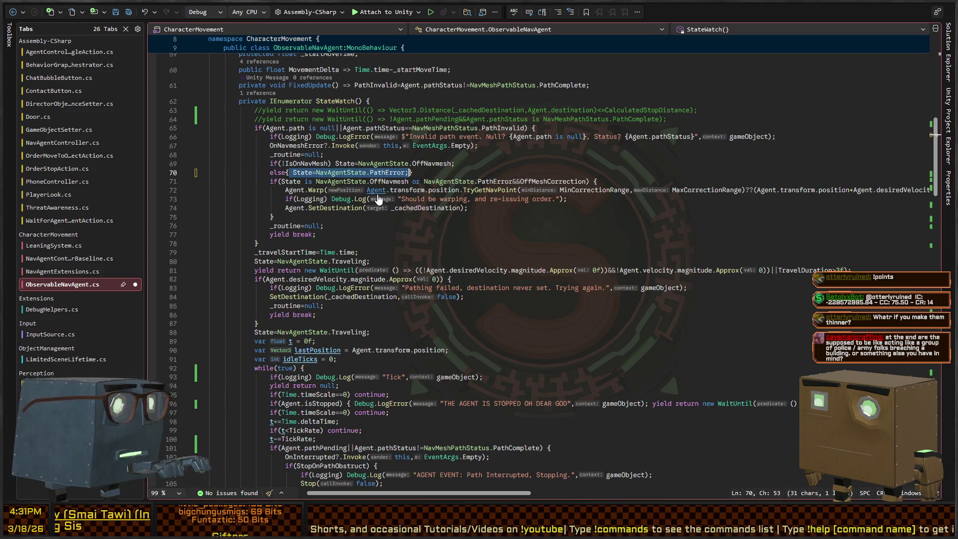
pyautogui.hotkey('ctrl', 'z')
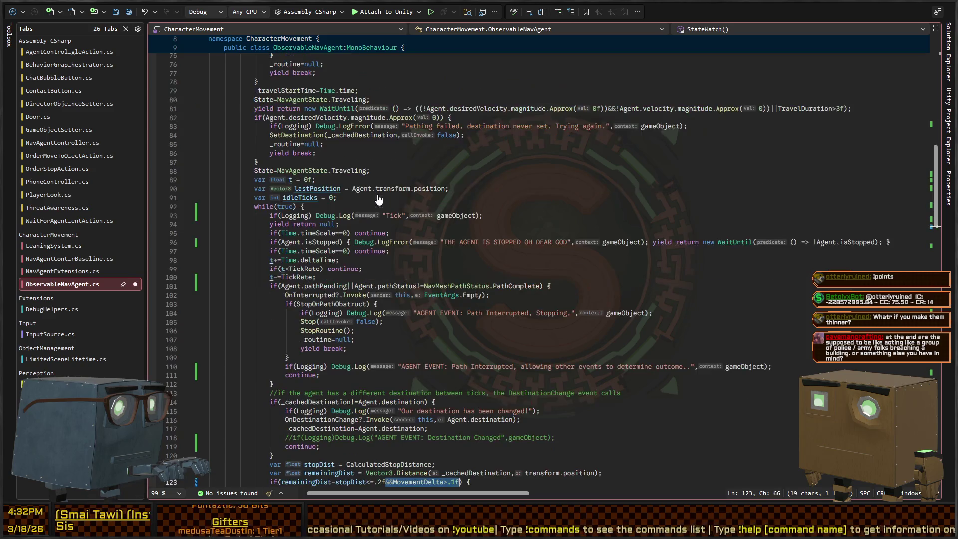
pyautogui.hotkey('ctrl', 'z')
# List all references to PathError from line 70 with Find All References.
pyautogui.scroll(-10, 438, 195)
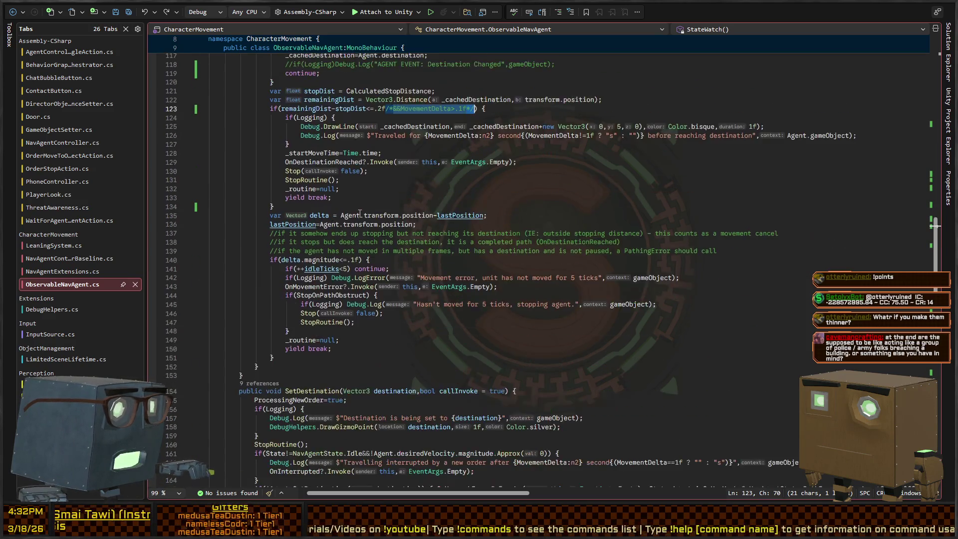
pyautogui.scroll(7, 338, 219)
pyautogui.scroll(8, 338, 220)
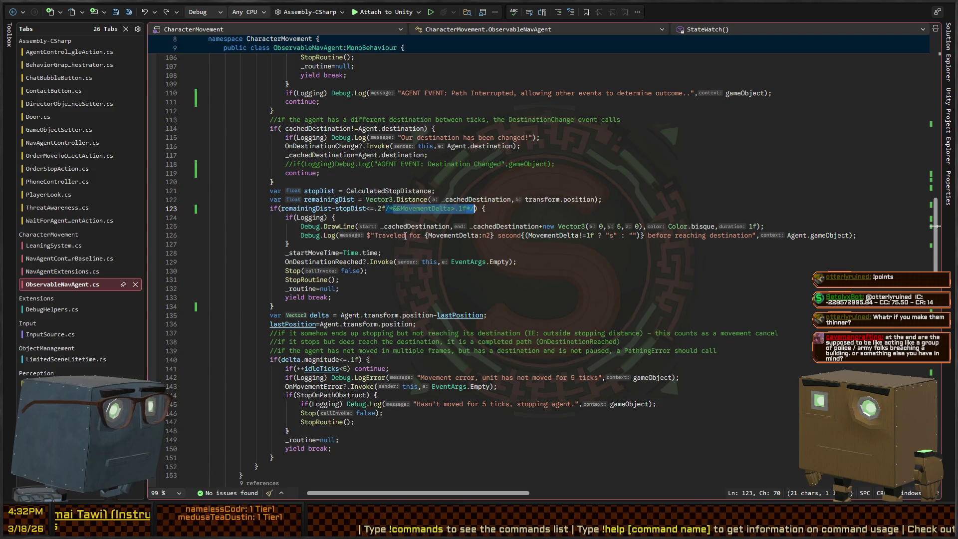
pyautogui.scroll(2, 368, 212)
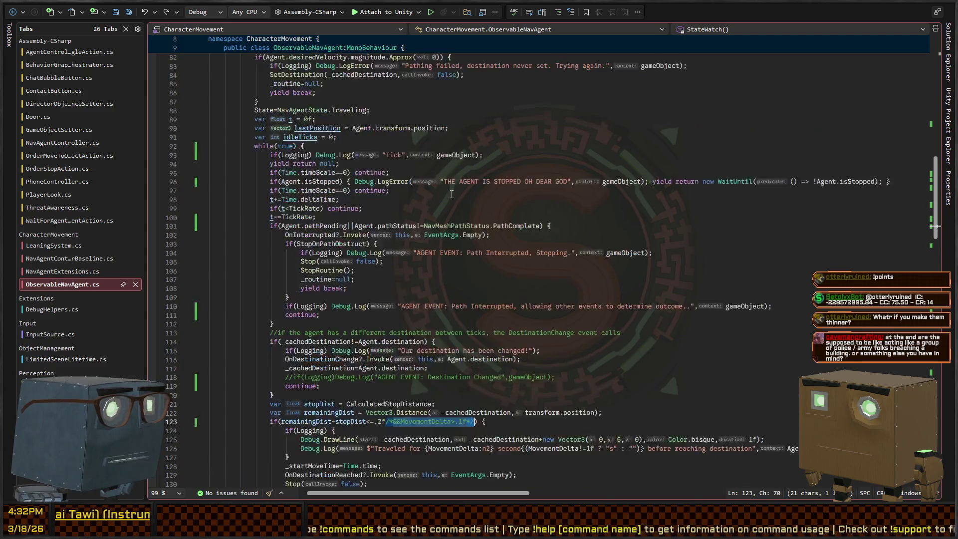
pyautogui.scroll(-5, 325, 221)
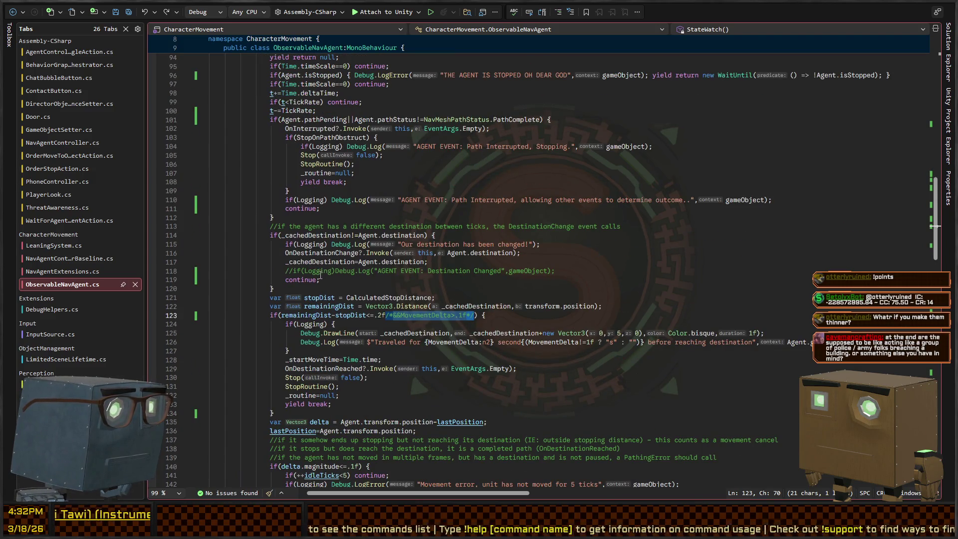
pyautogui.scroll(10, 321, 275)
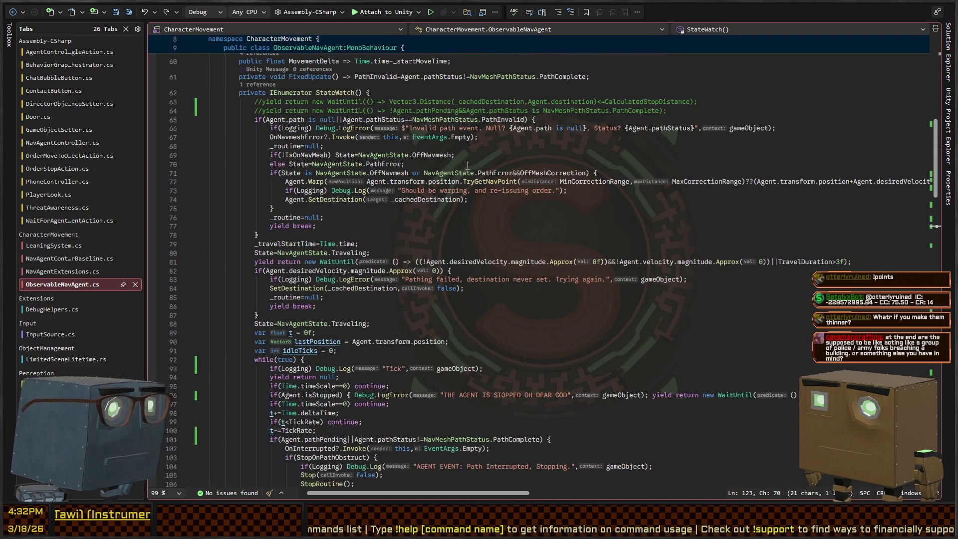
pyautogui.click(385, 164)
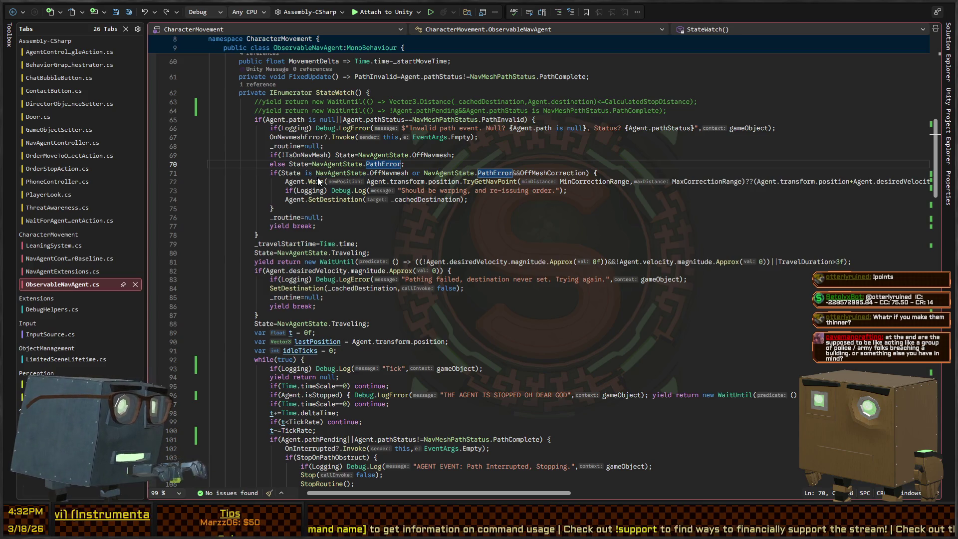
pyautogui.hotkey('shift', 'F12')
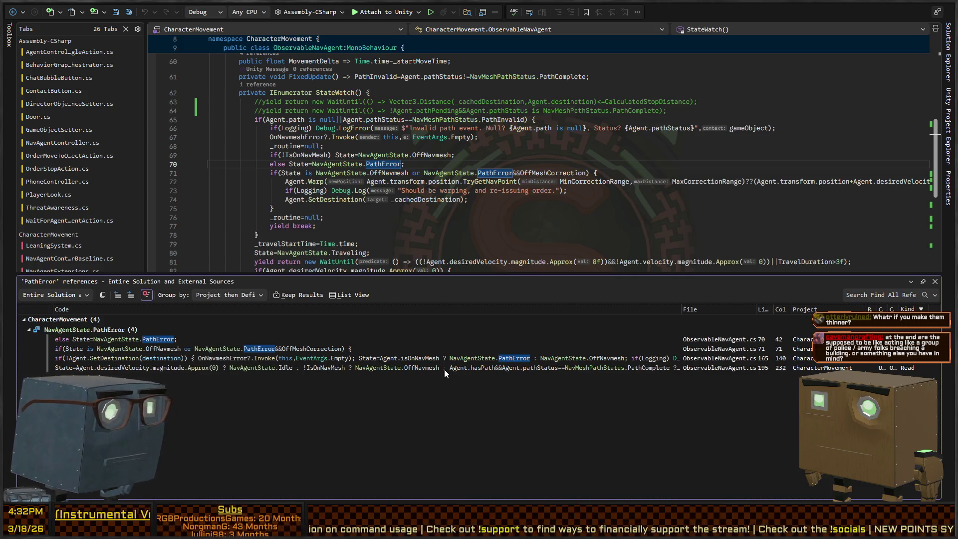
pyautogui.click(133, 367)
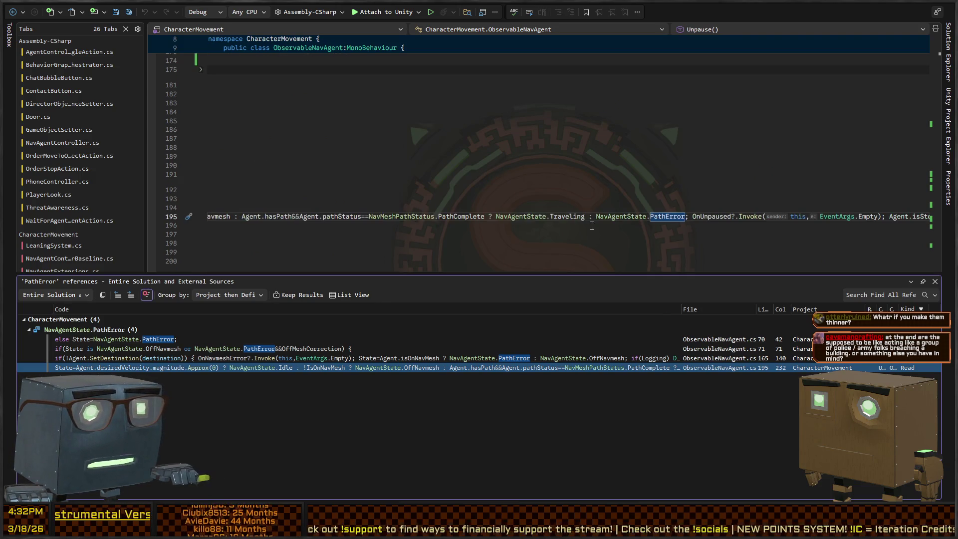
pyautogui.hscroll(-5, 599, 233)
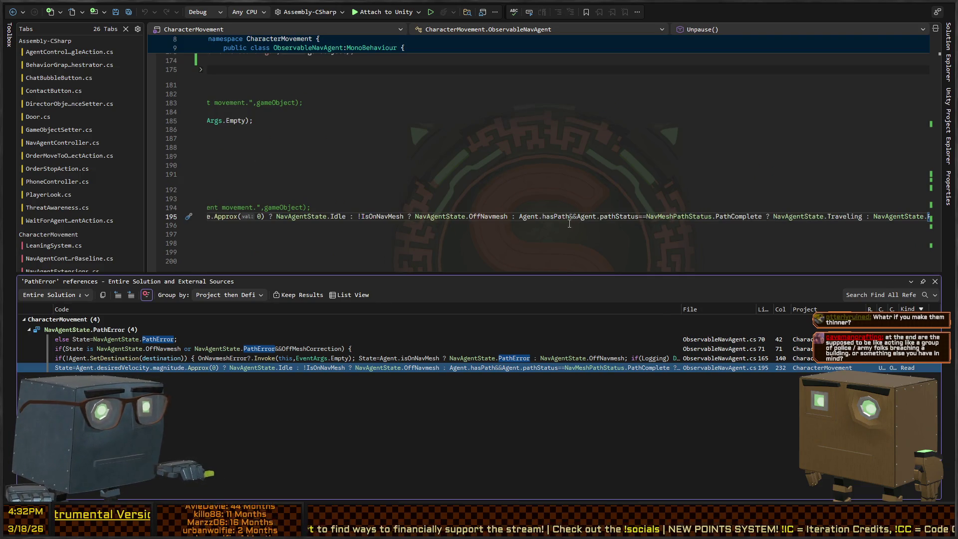
pyautogui.hscroll(4, 574, 225)
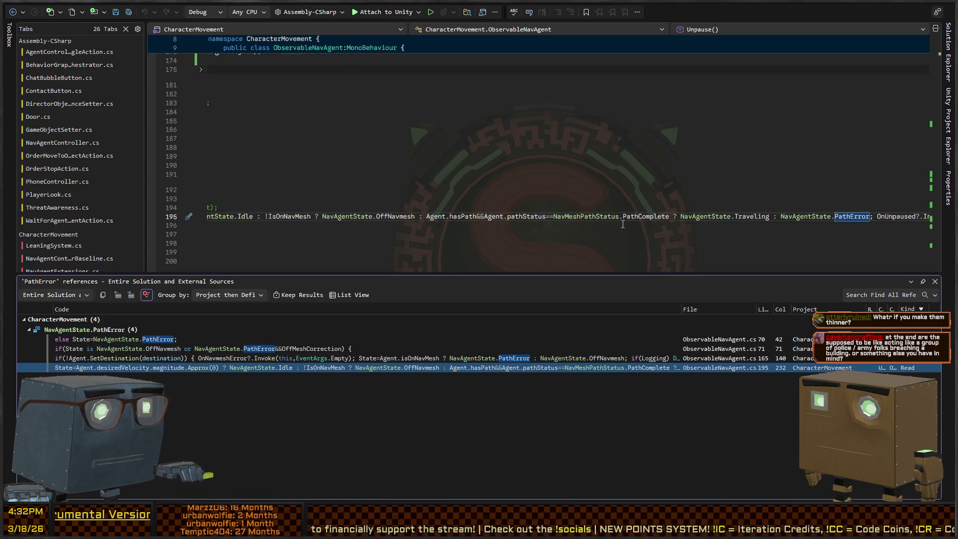
pyautogui.hscroll(-4, 623, 225)
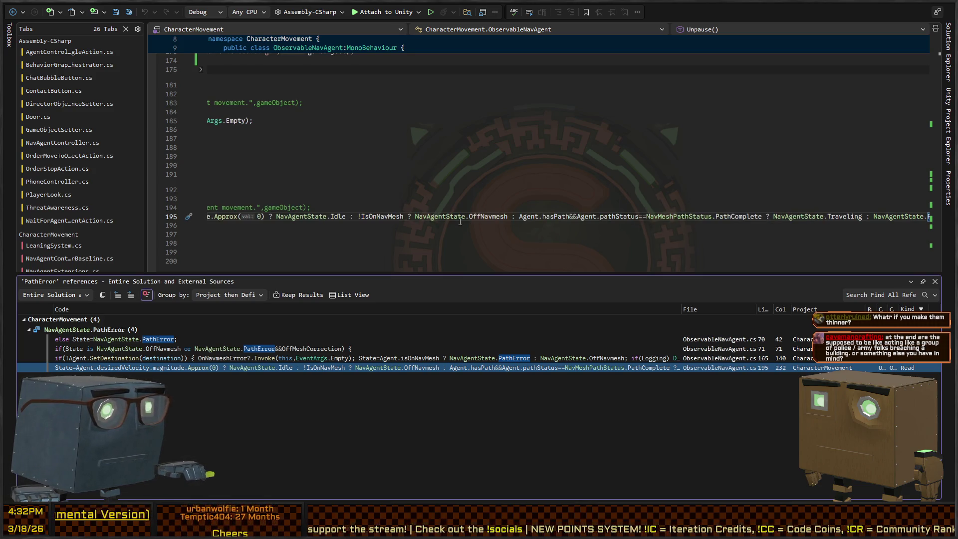
pyautogui.hscroll(-4, 543, 220)
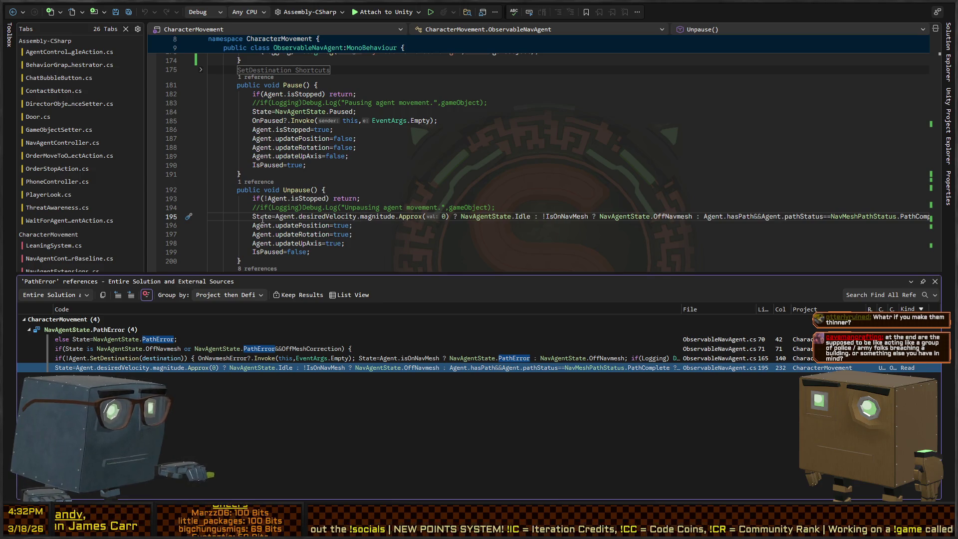
pyautogui.press('Escape')
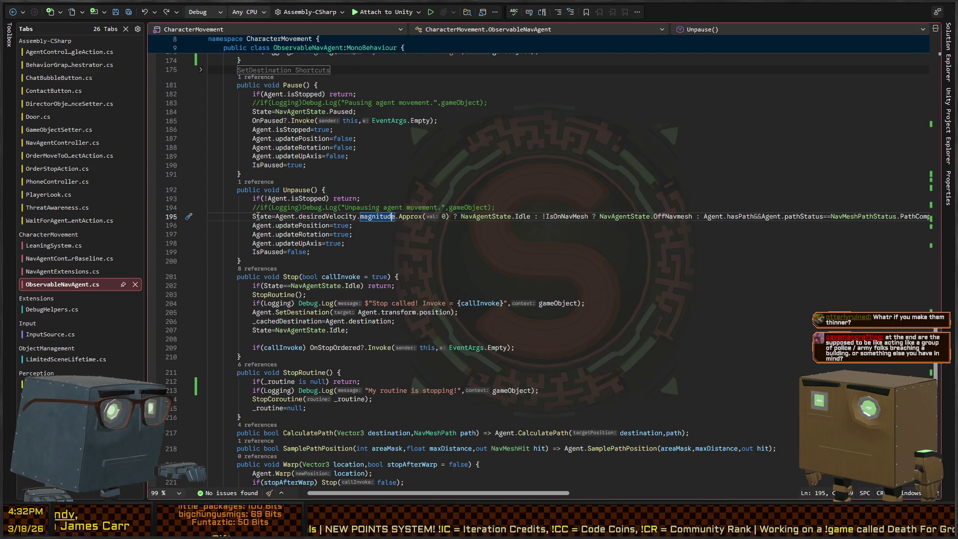
pyautogui.click(534, 217)
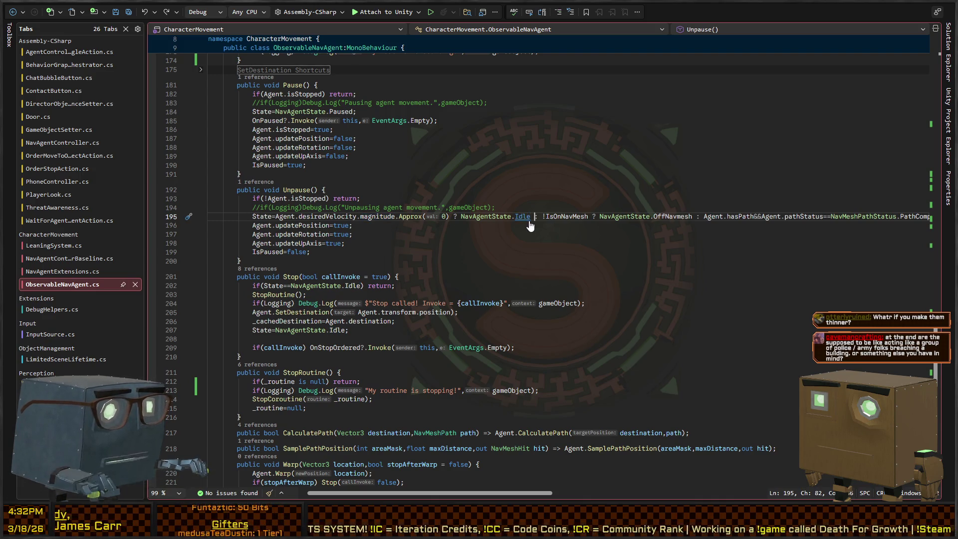
pyautogui.press('Right')
pyautogui.press('Right')
pyautogui.press('Left')
pyautogui.press('Left')
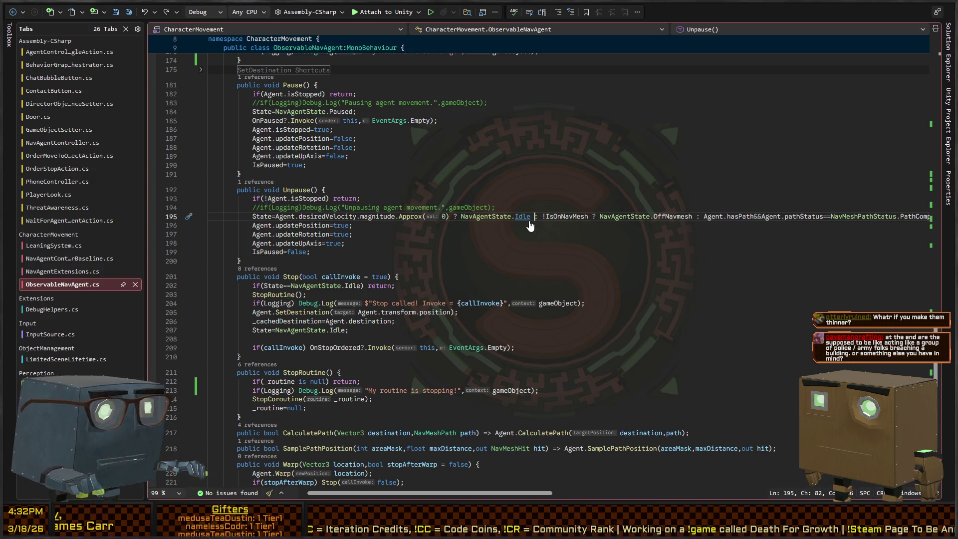
pyautogui.hotkey('ctrl', 'Right')
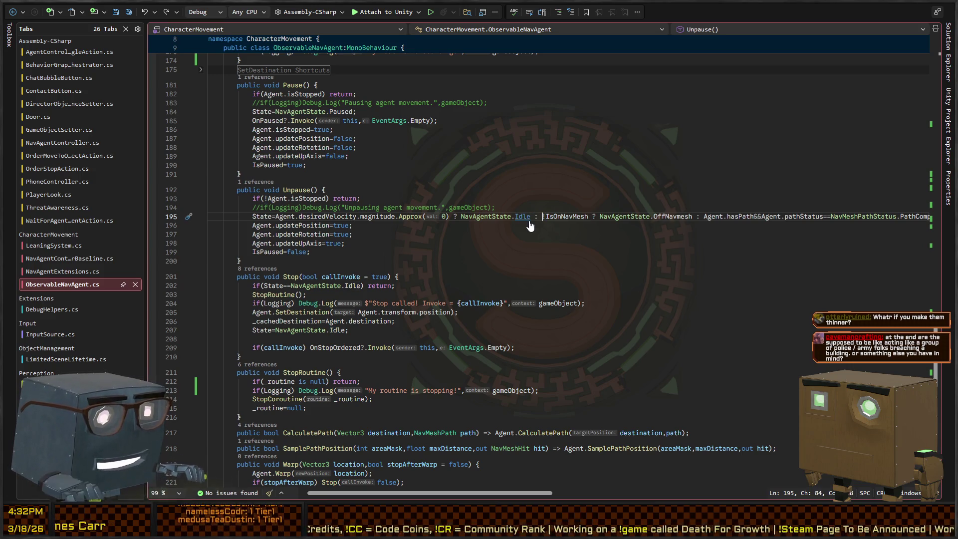
pyautogui.press('Return')
pyautogui.hotkey('ctrl', 'Right')
pyautogui.hotkey('ctrl', 'Right')
pyautogui.hotkey('ctrl', 'Right')
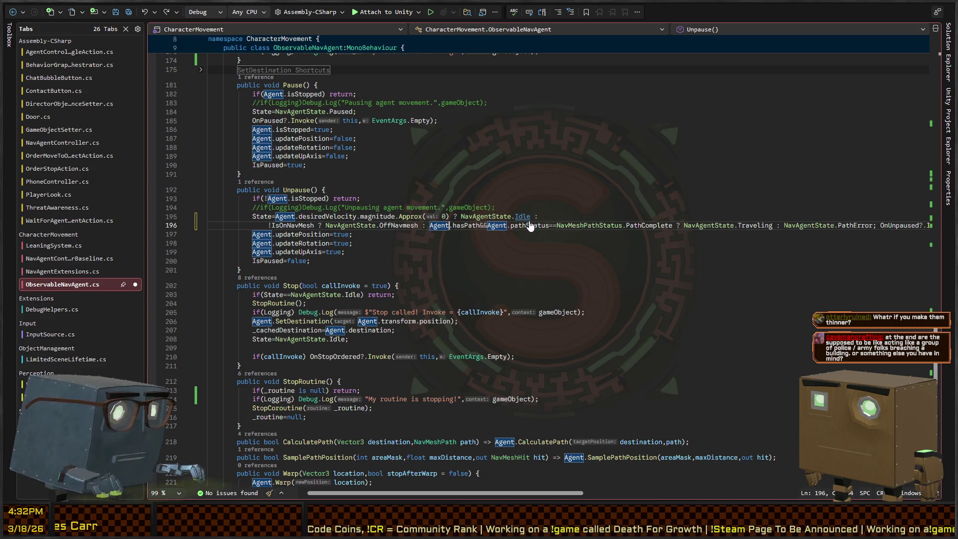
pyautogui.hotkey('ctrl', 'Left')
pyautogui.press('Return')
pyautogui.hotkey('ctrl', 'Right')
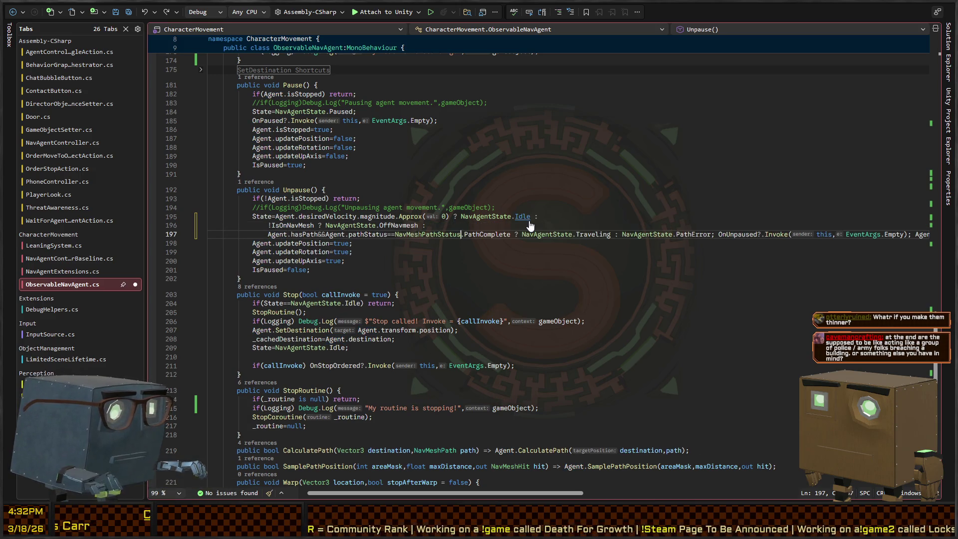
pyautogui.hotkey('ctrl', 'Right')
pyautogui.hotkey('ctrl', 'Right')
pyautogui.hotkey('ctrl', 'Right')
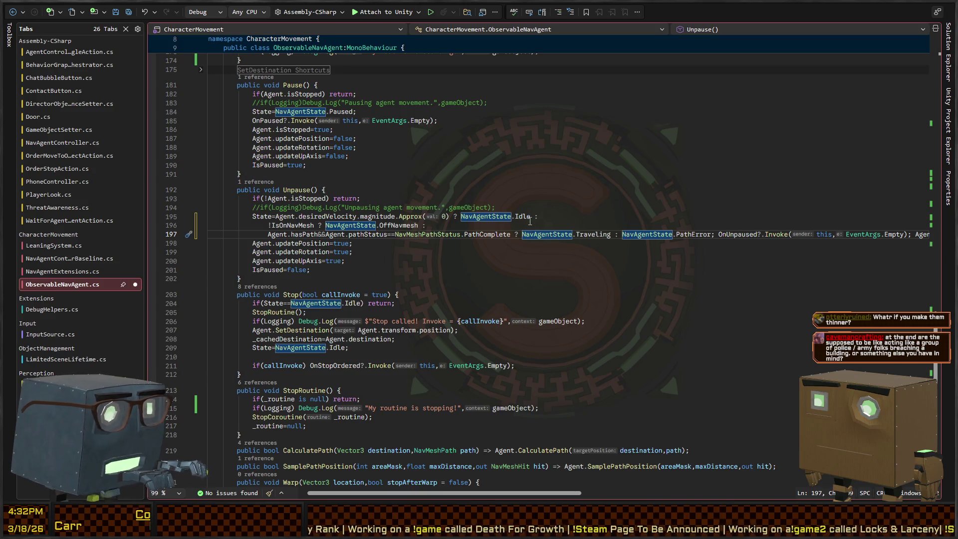
pyautogui.press('Return')
pyautogui.hotkey('ctrl', 'Right')
pyautogui.hotkey('ctrl', 'Right')
pyautogui.hotkey('ctrl', 'Right')
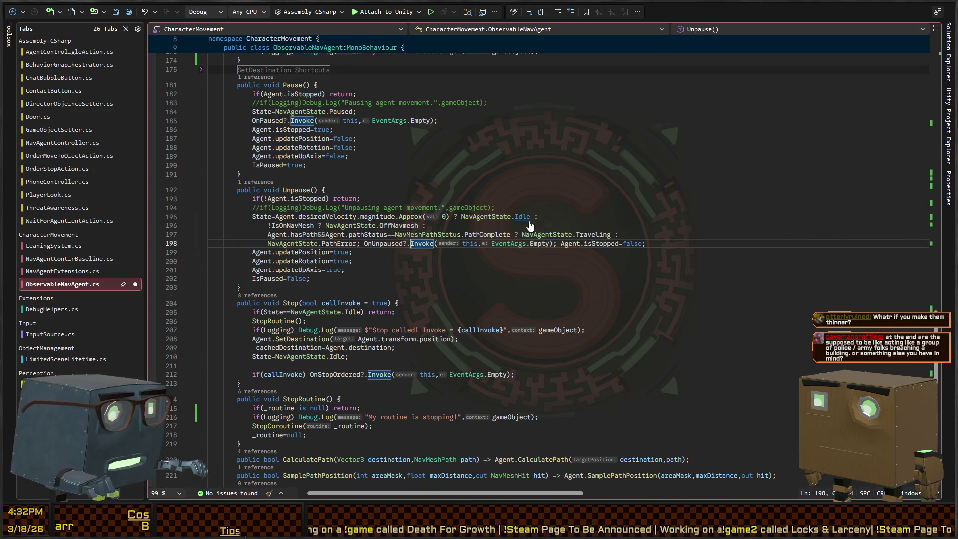
pyautogui.press('Up')
pyautogui.press('Up')
pyautogui.press('Up')
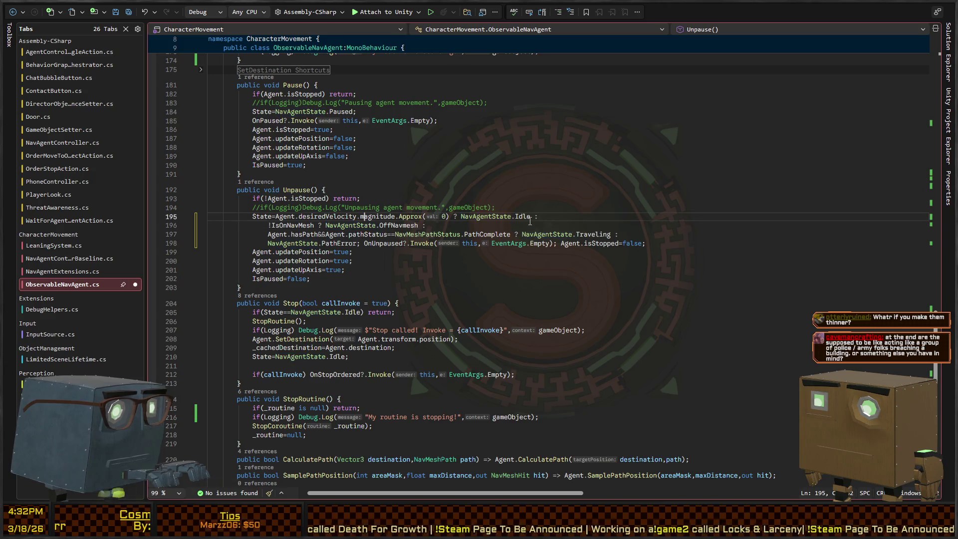
pyautogui.press('Down')
pyautogui.press('Down')
pyautogui.press('Down')
pyautogui.hotkey('ctrl', 'Left')
pyautogui.hotkey('ctrl', 'Left')
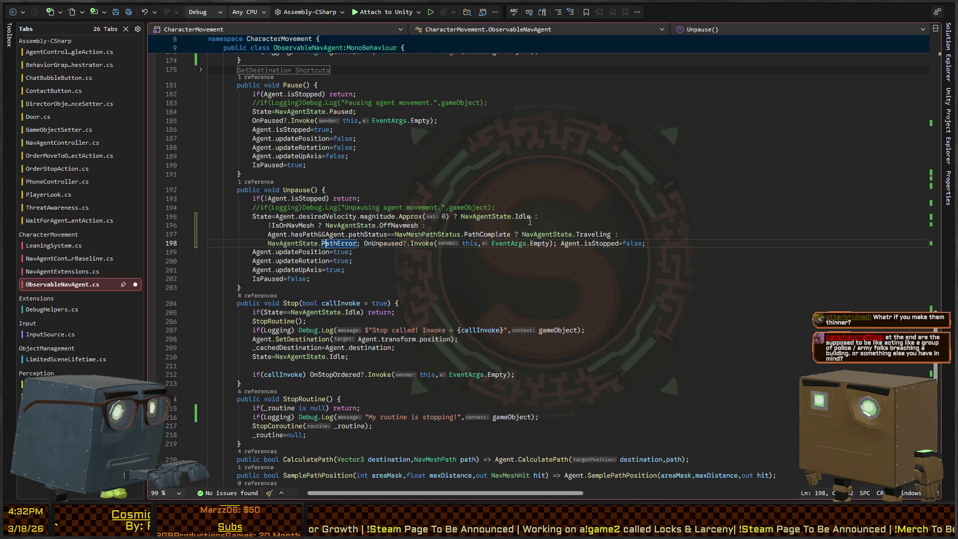
pyautogui.press('Up')
pyautogui.press('Up')
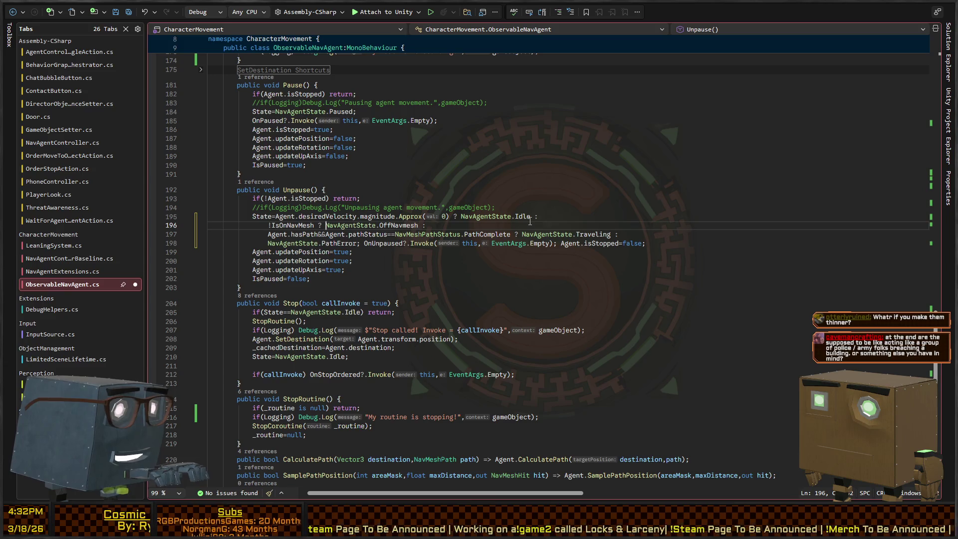
pyautogui.press('Up')
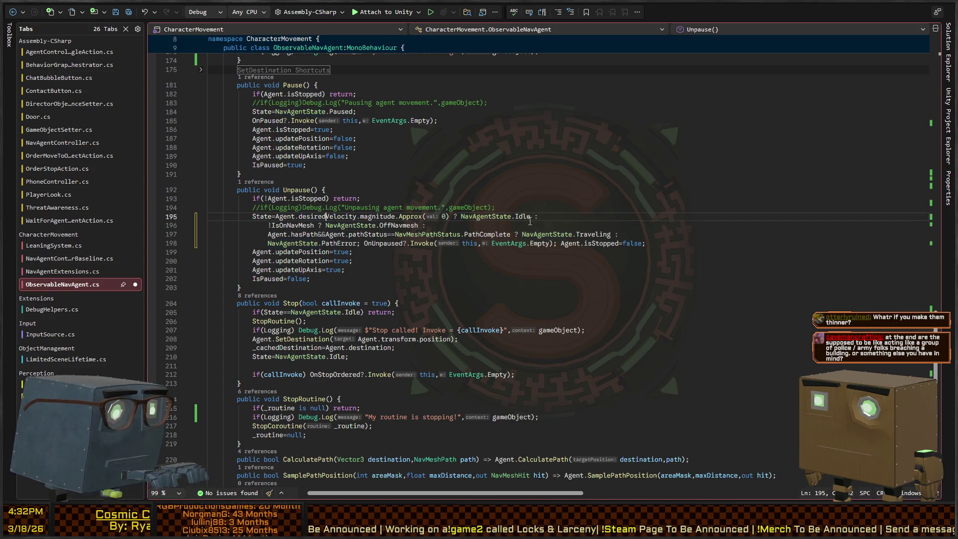
pyautogui.hotkey('ctrl', 'Right')
pyautogui.hotkey('ctrl', 'Right')
pyautogui.hotkey('ctrl', 'Right')
pyautogui.hotkey('ctrl', 'Left')
pyautogui.hotkey('ctrl', 'Left')
pyautogui.hotkey('ctrl', 'Left')
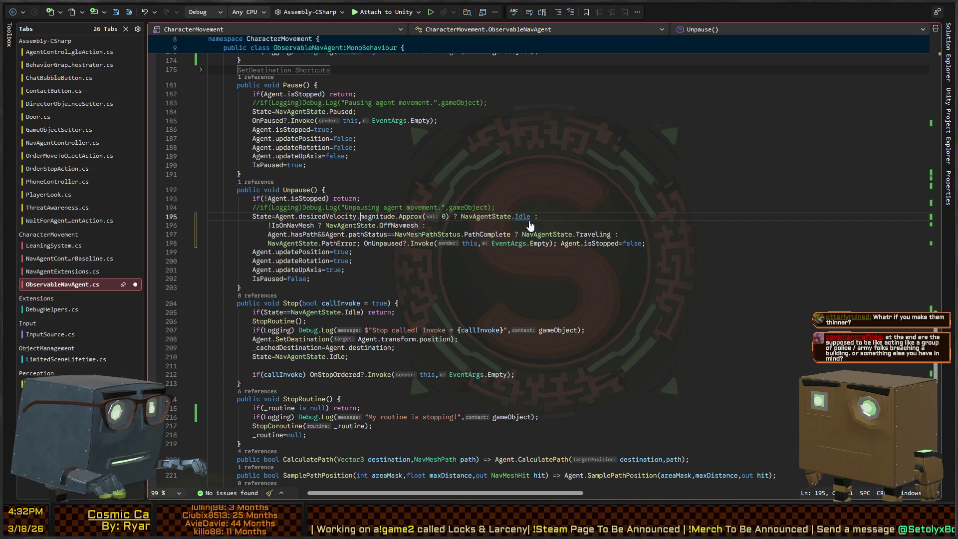
pyautogui.press('Down')
pyautogui.press('Down')
pyautogui.press('Down')
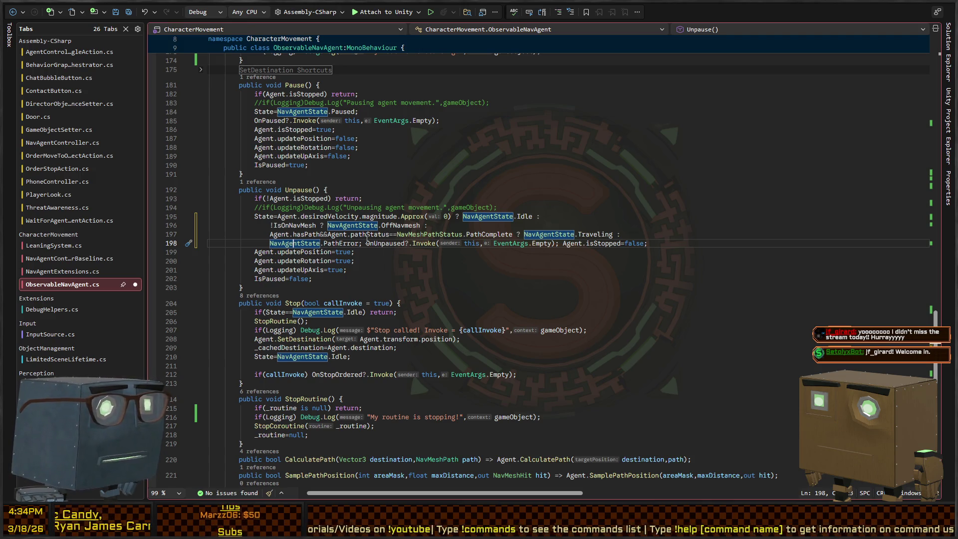
pyautogui.hotkey('ctrl', 'w')
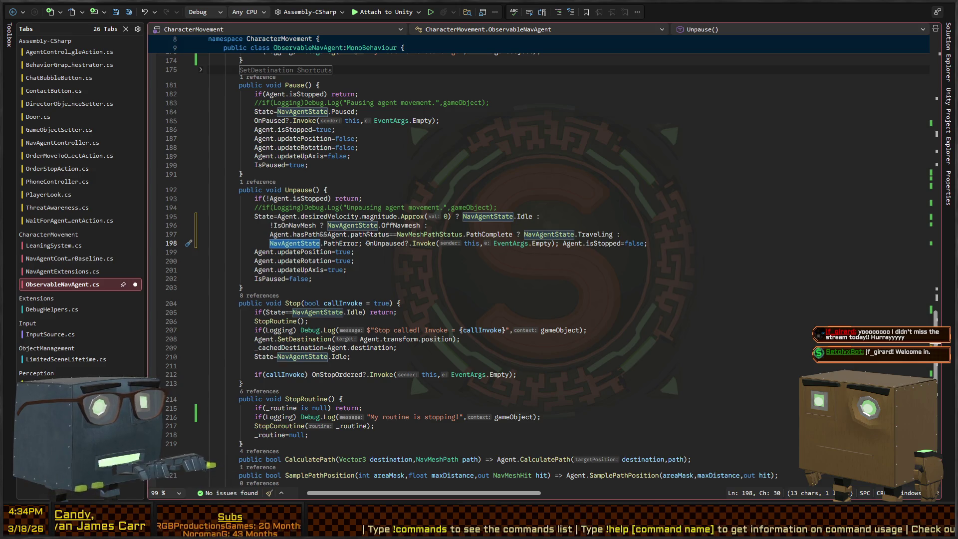
pyautogui.hotkey('ctrl', 'w')
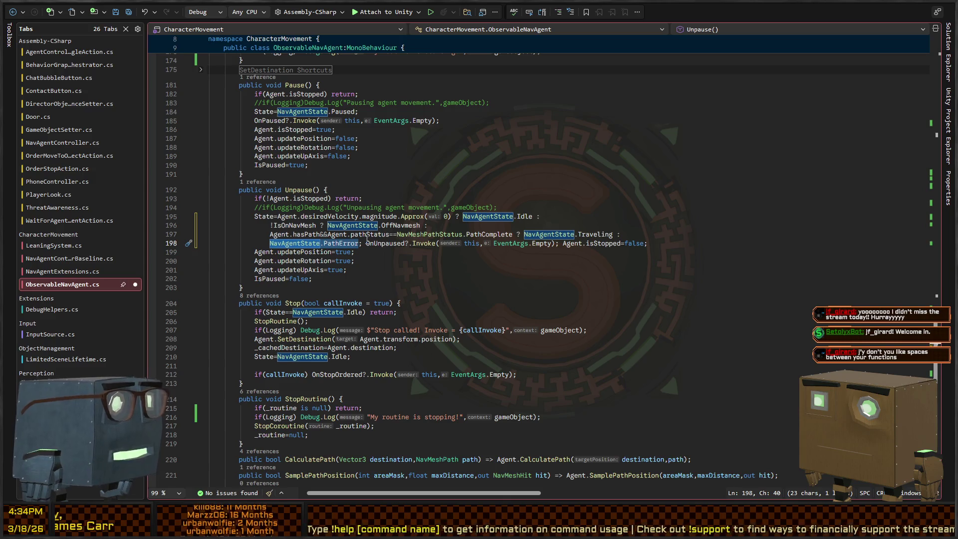
pyautogui.press('Escape')
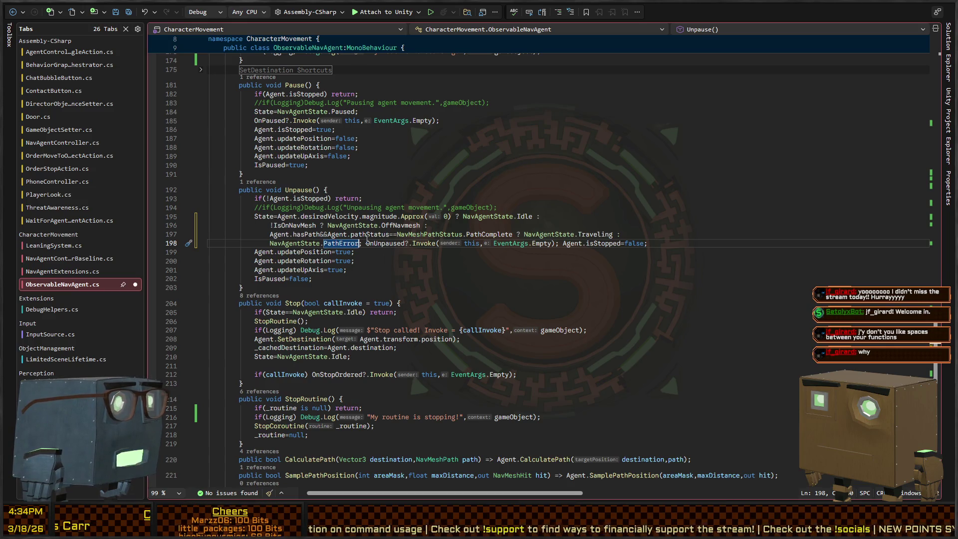
pyautogui.press('Up')
pyautogui.press('Down')
pyautogui.press('Up')
pyautogui.press('Up')
pyautogui.press('Up')
pyautogui.press('Up')
pyautogui.press('Home')
pyautogui.hotkey('shift', 'End')
pyautogui.press('Delete')
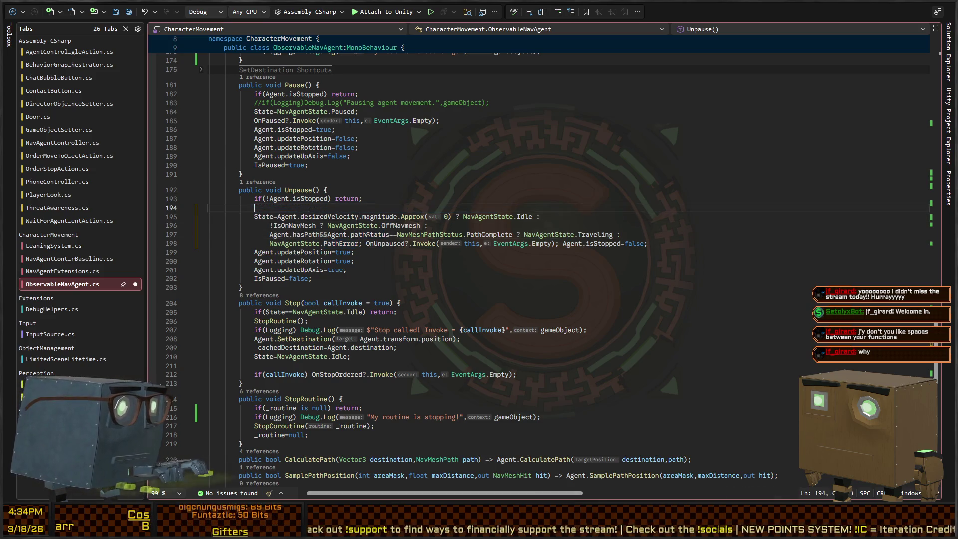
pyautogui.hotkey('ctrl', 'z')
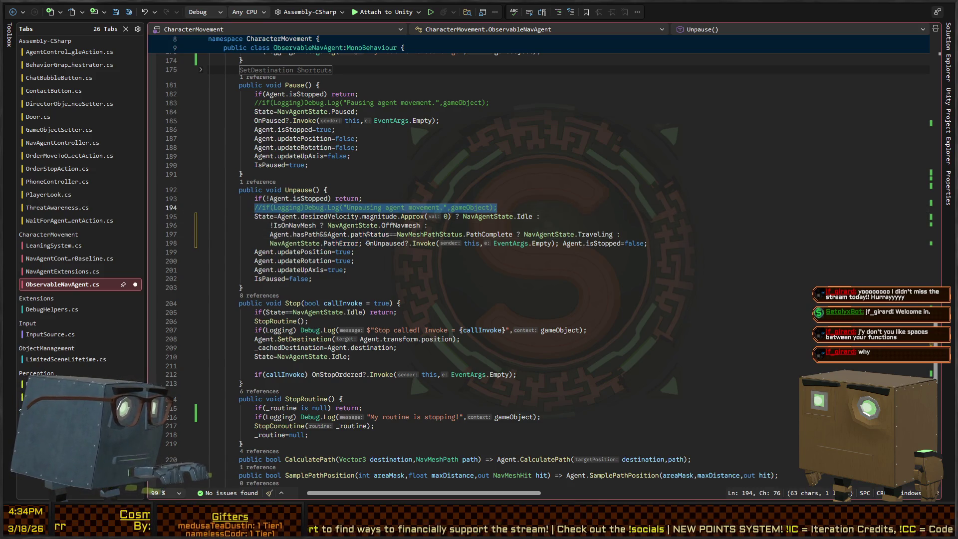
pyautogui.press('Down')
pyautogui.press('Down')
pyautogui.press('Down')
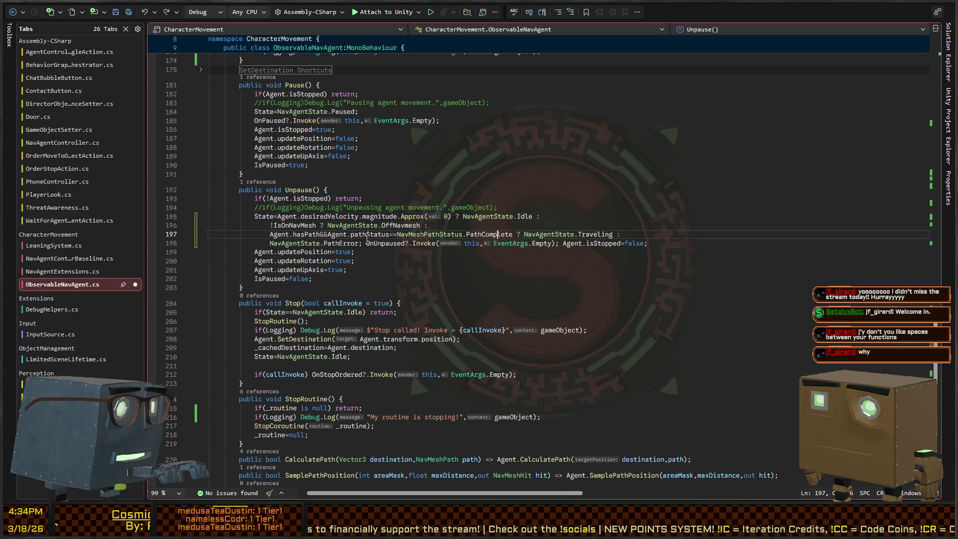
pyautogui.press('Up')
pyautogui.press('Up')
pyautogui.hotkey('ctrl', 'Left')
pyautogui.hotkey('ctrl', 'Left')
pyautogui.hotkey('ctrl', 'Left')
pyautogui.hotkey('ctrl', 'shift', 'Left')
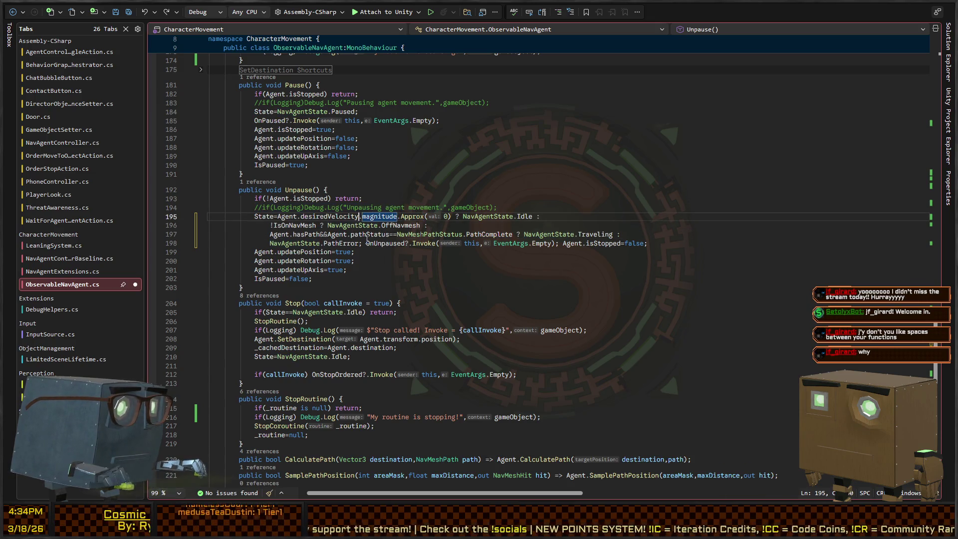
pyautogui.hotkey('ctrl', 'Left')
pyautogui.hotkey('ctrl', 'Left')
pyautogui.hotkey('ctrl', 'shift', 'Right')
pyautogui.scroll(-2, 287, 303)
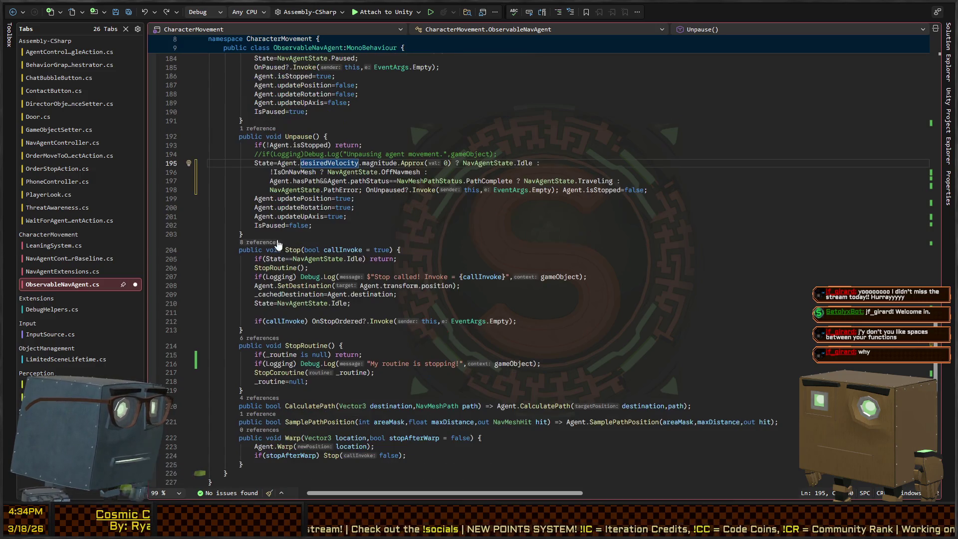
# Replace the one-line PathError else on line 70 with an opening 'else {'.
pyautogui.press('Home')
pyautogui.hotkey('ctrl', 'shift', 'Up')
pyautogui.hotkey('ctrl', 'shift', 'Up')
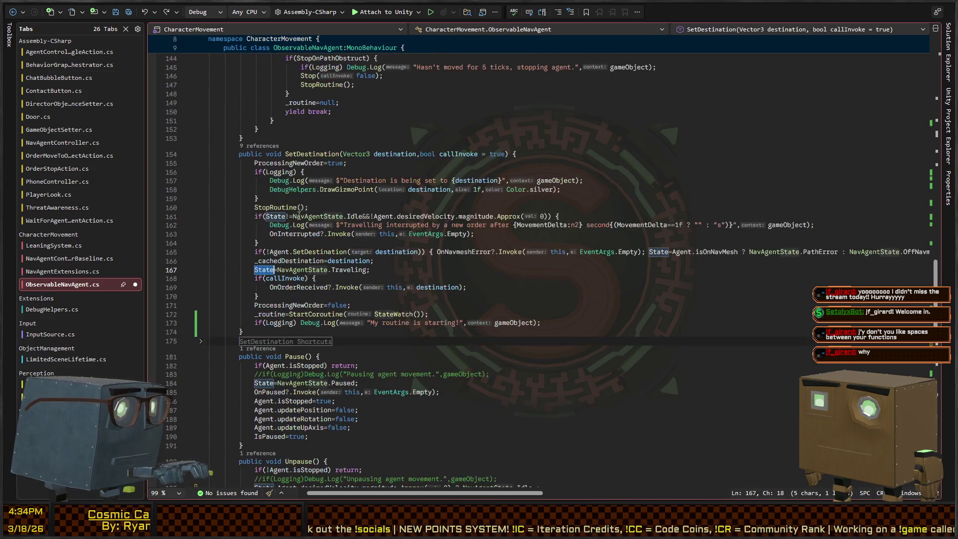
pyautogui.hotkey('ctrl', 'shift', 'Up')
pyautogui.hotkey('ctrl', 'shift', 'Up')
pyautogui.hotkey('ctrl', 'shift', 'Up')
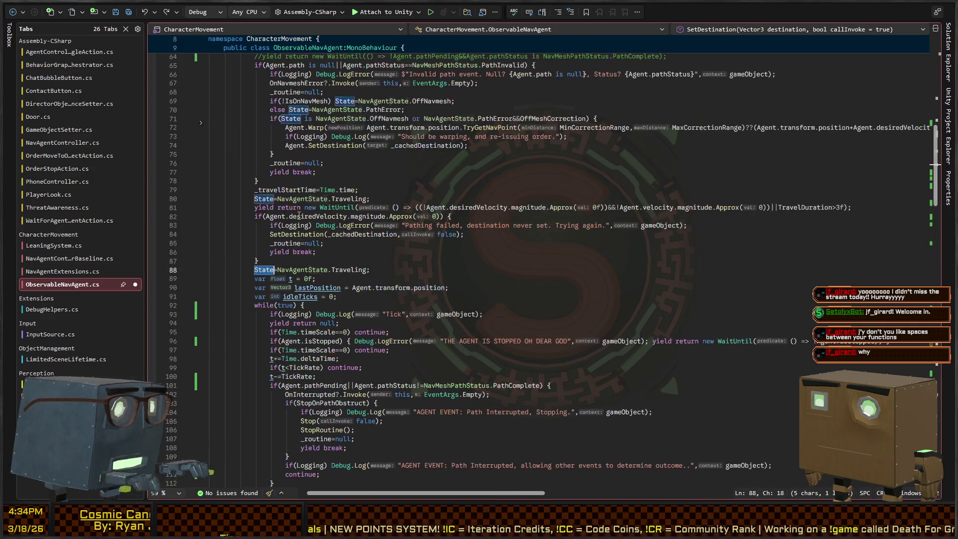
pyautogui.scroll(4, 404, 207)
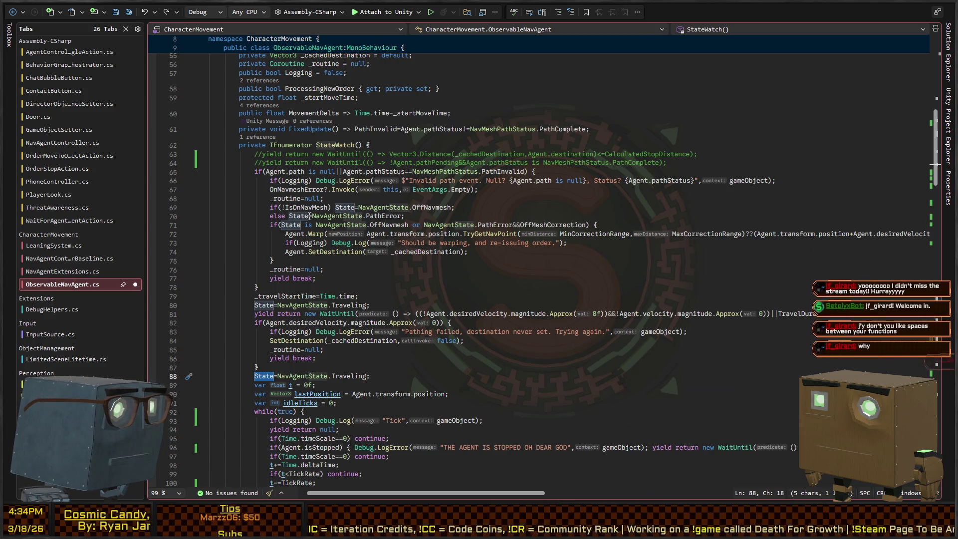
pyautogui.click(298, 216)
pyautogui.hotkey('ctrl', 'w')
pyautogui.hotkey('ctrl', 'w')
pyautogui.write('{')
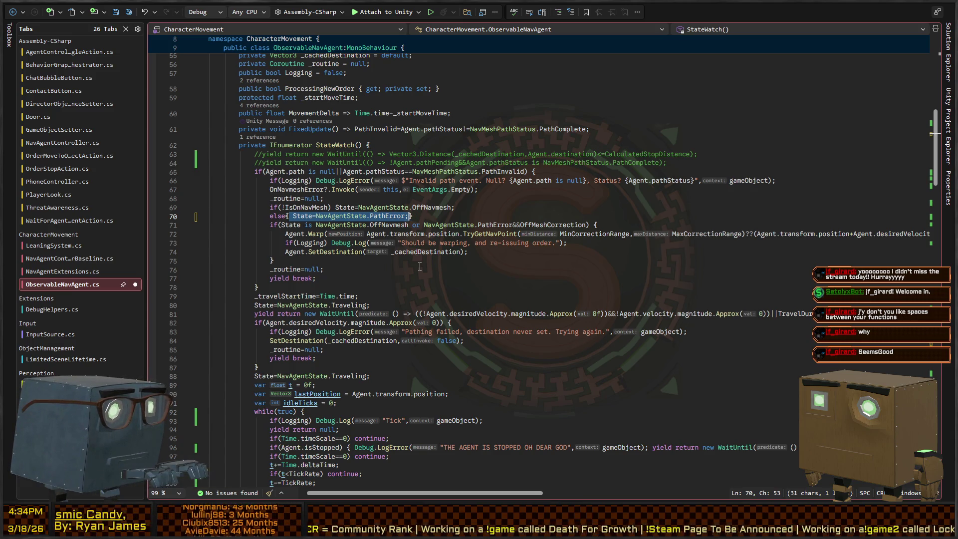
pyautogui.hotkey('ctrl', 'x')
# Close the else block and add an 'else if(State is NavAgentState.PathError)' branch.
pyautogui.press('Down')
pyautogui.press('Down')
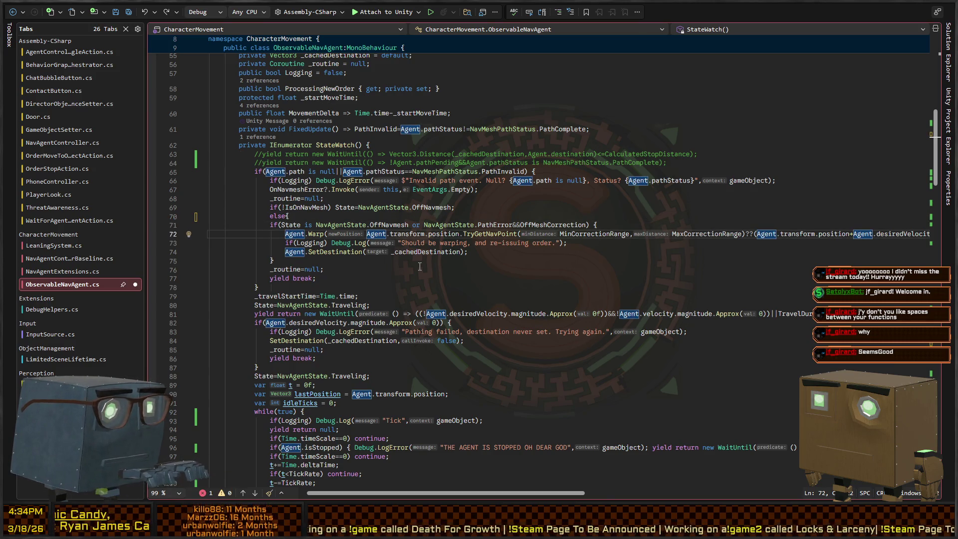
pyautogui.press('Down')
pyautogui.press('Down')
pyautogui.press('Down')
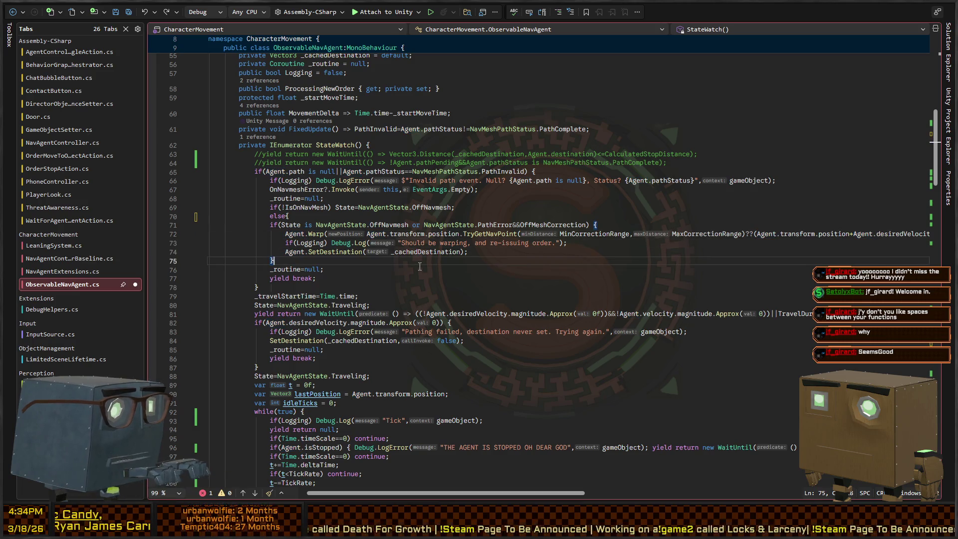
pyautogui.write('else {')
pyautogui.press('Return')
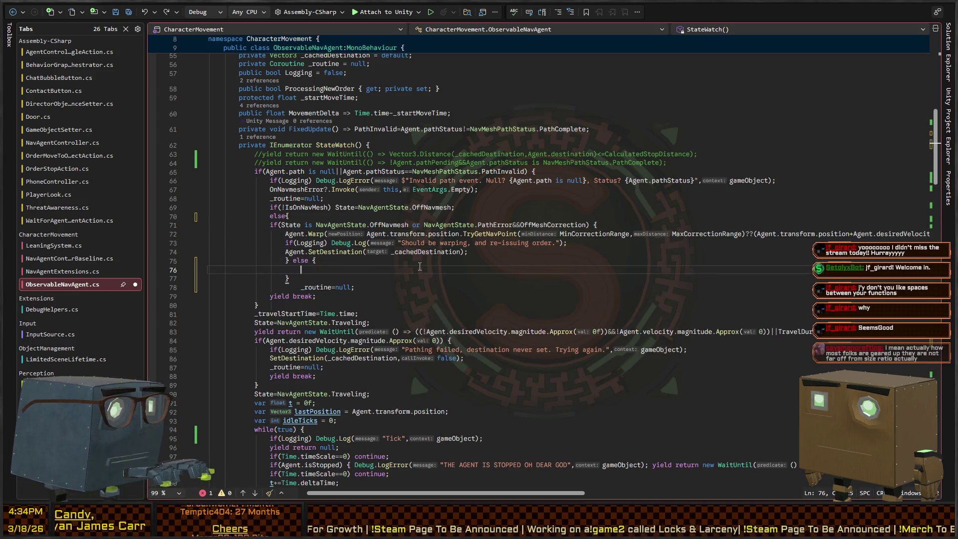
pyautogui.write('if(')
pyautogui.hotkey('ctrl', 'z')
pyautogui.hotkey('ctrl', 'z')
pyautogui.hotkey('ctrl', 'z')
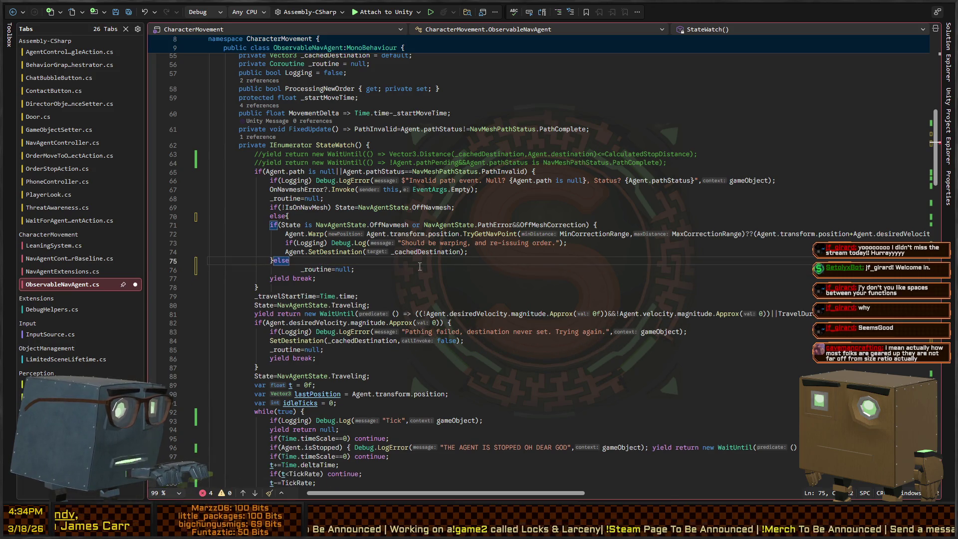
pyautogui.press('BackSpace')
pyautogui.write('e ')
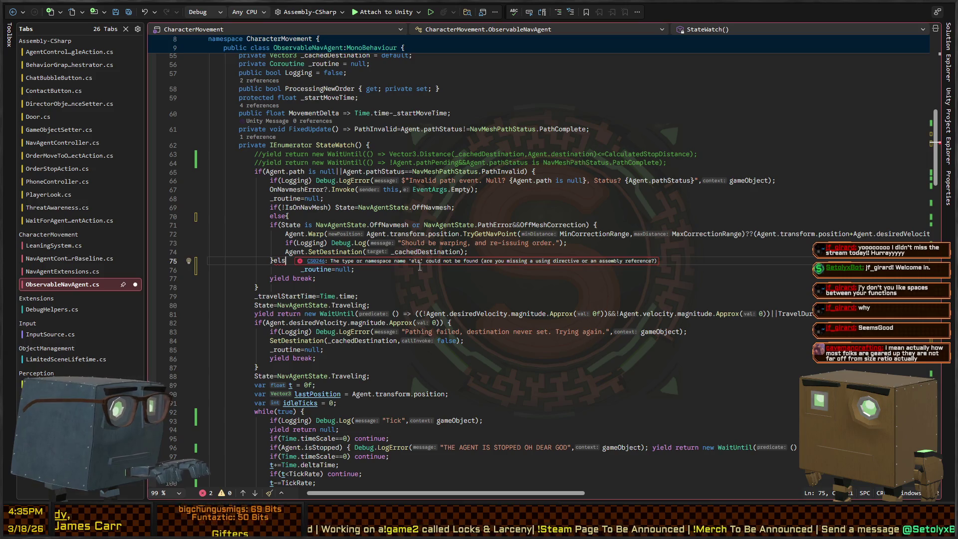
pyautogui.write('if(S')
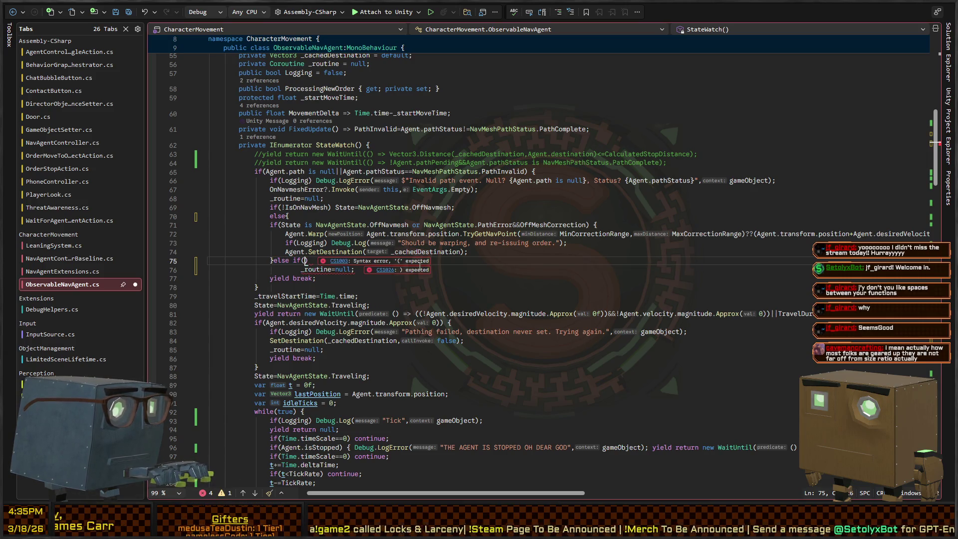
pyautogui.write('tate is P')
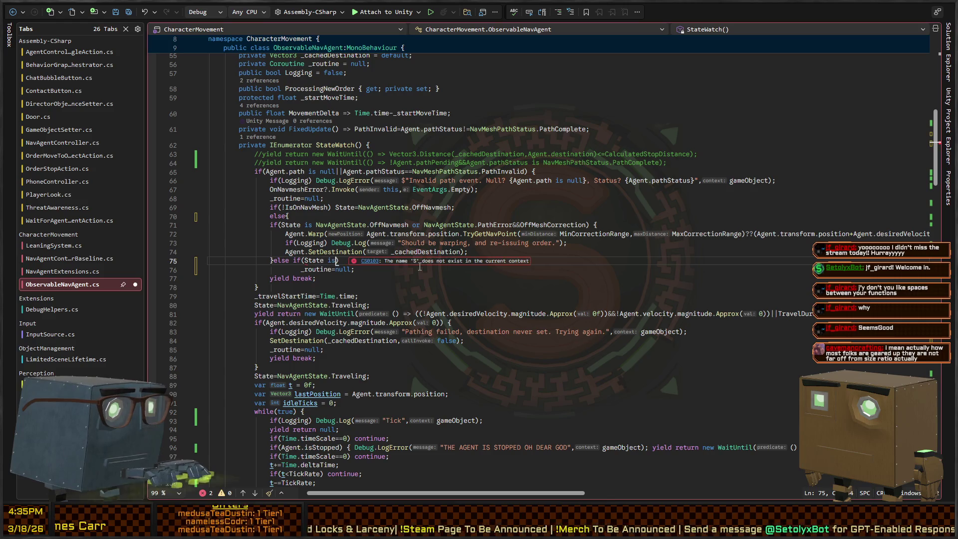
pyautogui.write('athe')
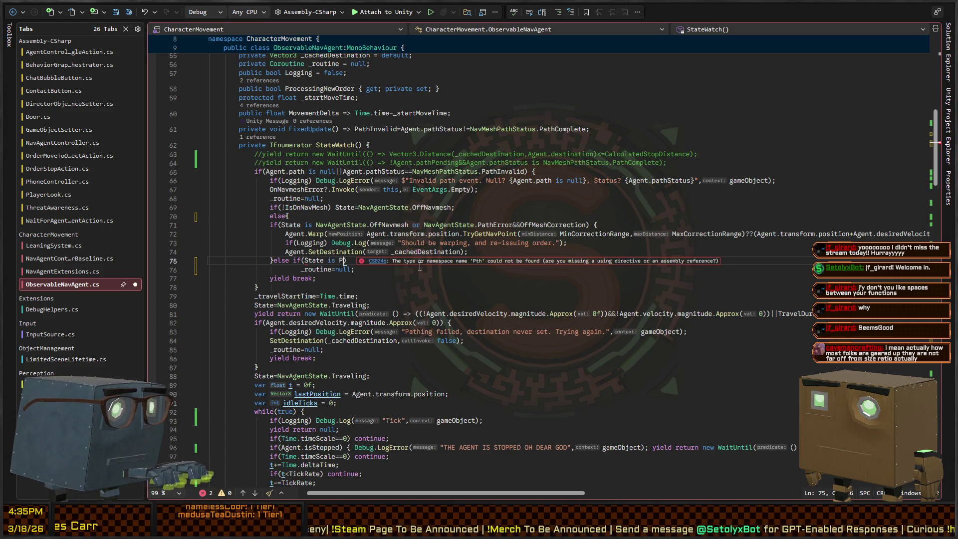
pyautogui.press('BackSpace')
pyautogui.press('BackSpace')
pyautogui.press('BackSpace')
pyautogui.write('NavAgentState.PathError)')
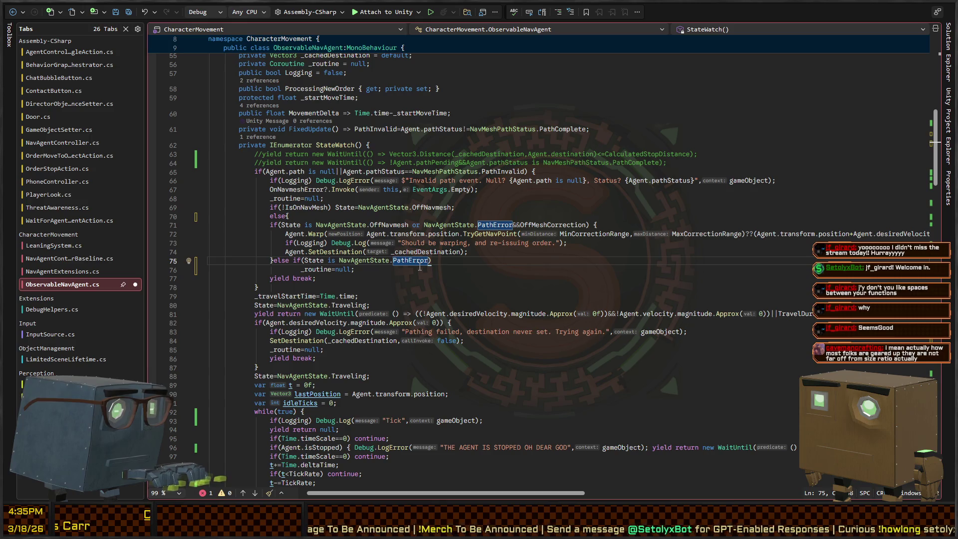
pyautogui.write(' {')
pyautogui.press('Return')
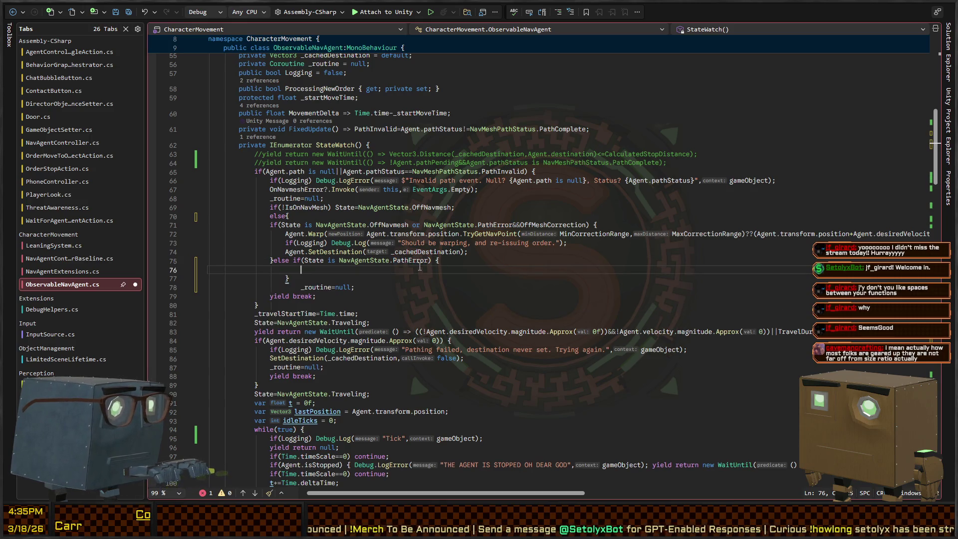
# Check which braces the else-if matches and run Format Document on the code.
pyautogui.press('Up')
pyautogui.press('Home')
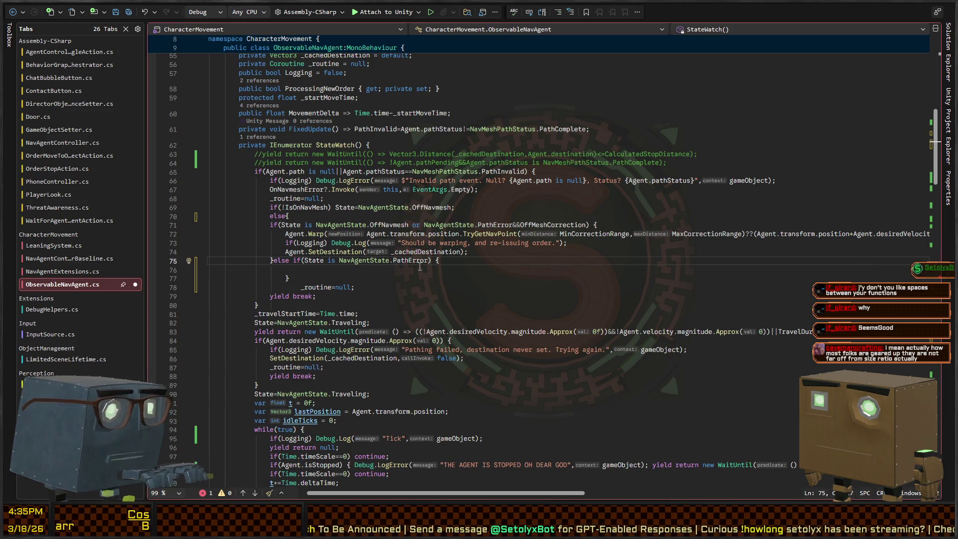
pyautogui.press('Right')
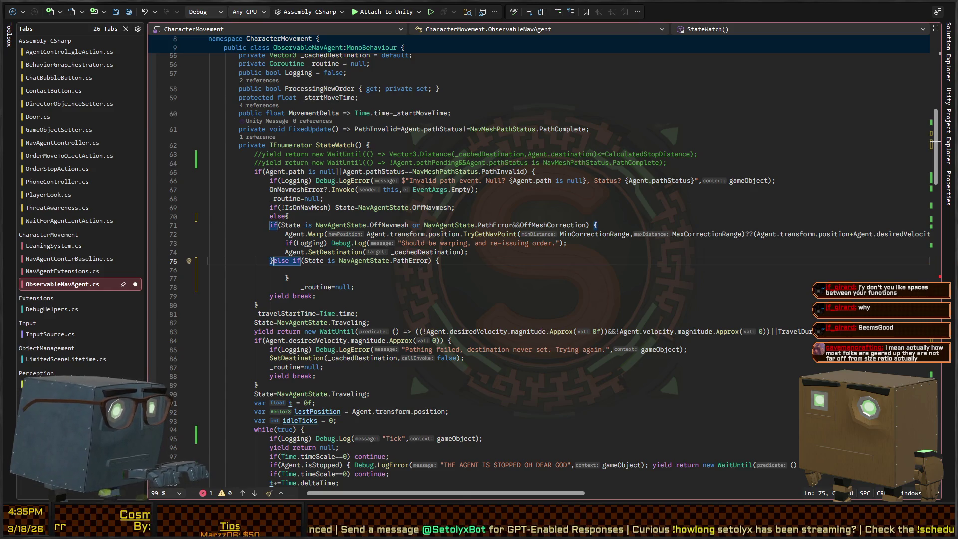
pyautogui.press('Down')
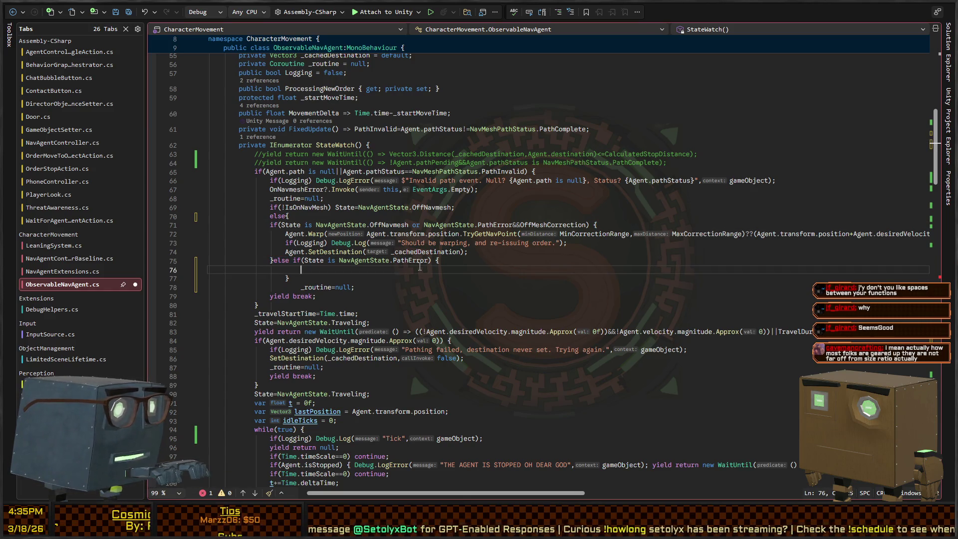
pyautogui.hotkey('ctrl', 'k')
pyautogui.hotkey('ctrl', 'd')
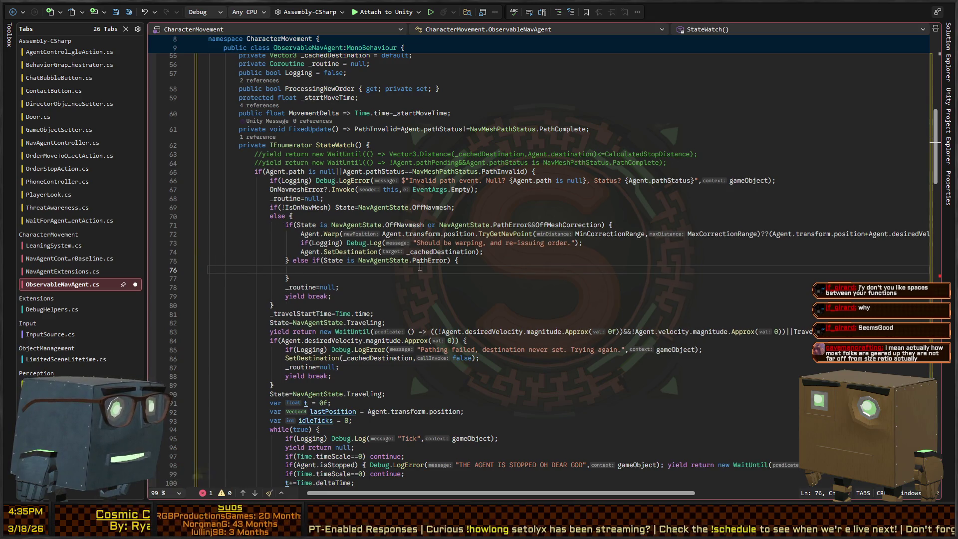
# Add OnMovementError?.Invoke(this, EventArgs.Empty); on line 76 in the PathError branch.
pyautogui.write('OnPath')
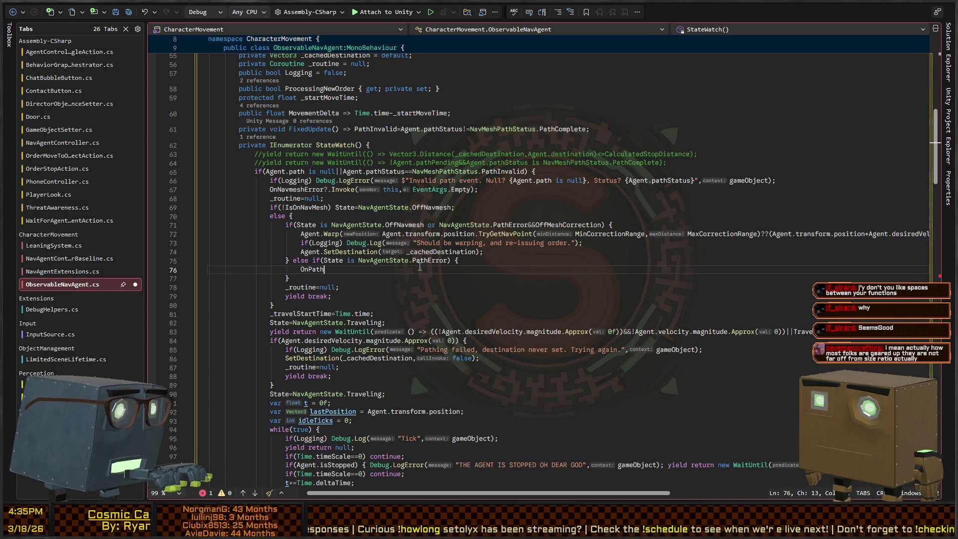
pyautogui.hotkey('ctrl', 'BackSpace')
pyautogui.scroll(15, 381, 166)
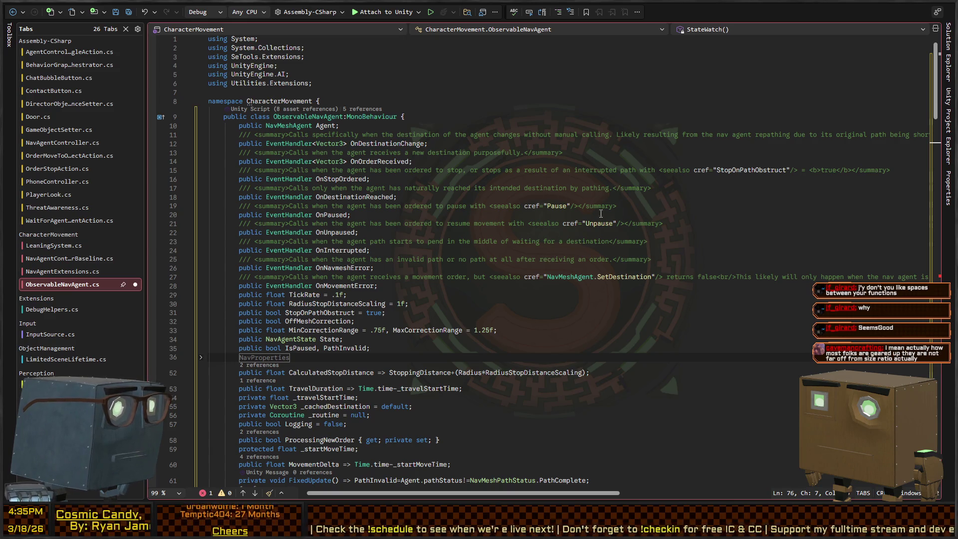
pyautogui.scroll(-7, 627, 210)
pyautogui.scroll(-2, 627, 210)
pyautogui.write('OnMo')
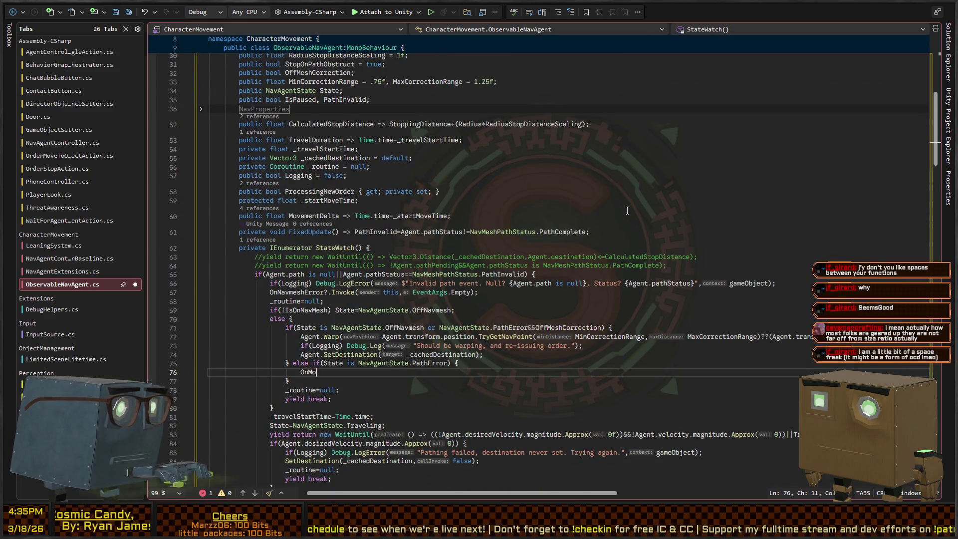
pyautogui.write('vementError?.')
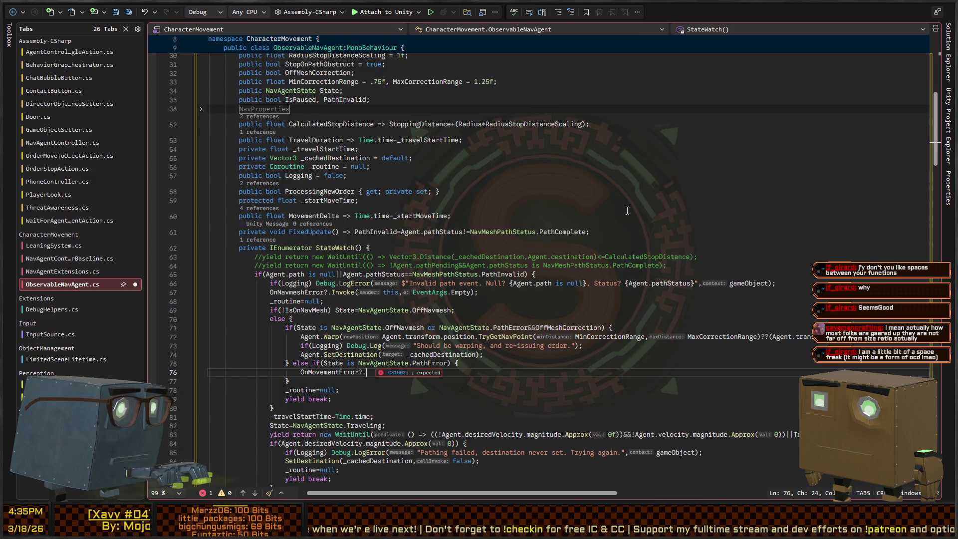
pyautogui.write('Invoke(this,E')
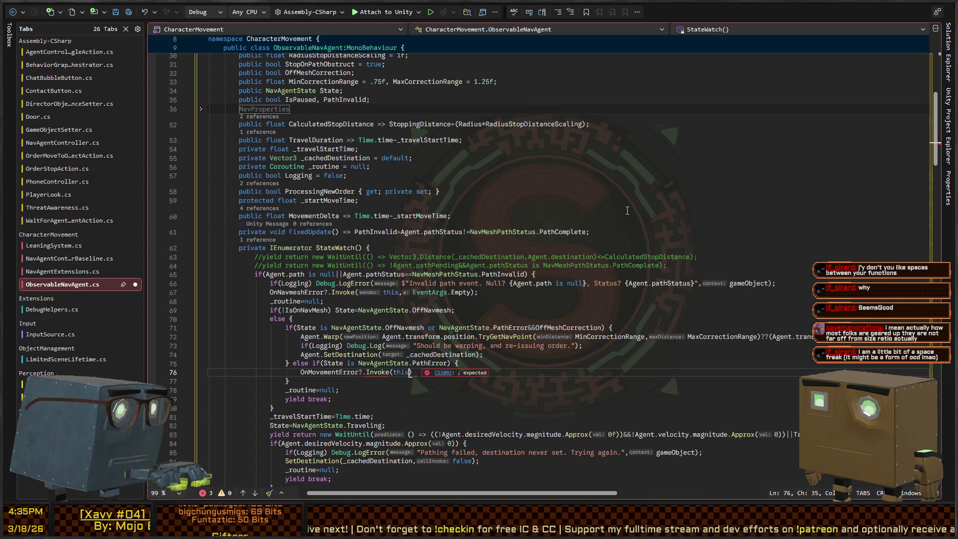
pyautogui.write('ventArgs.E')
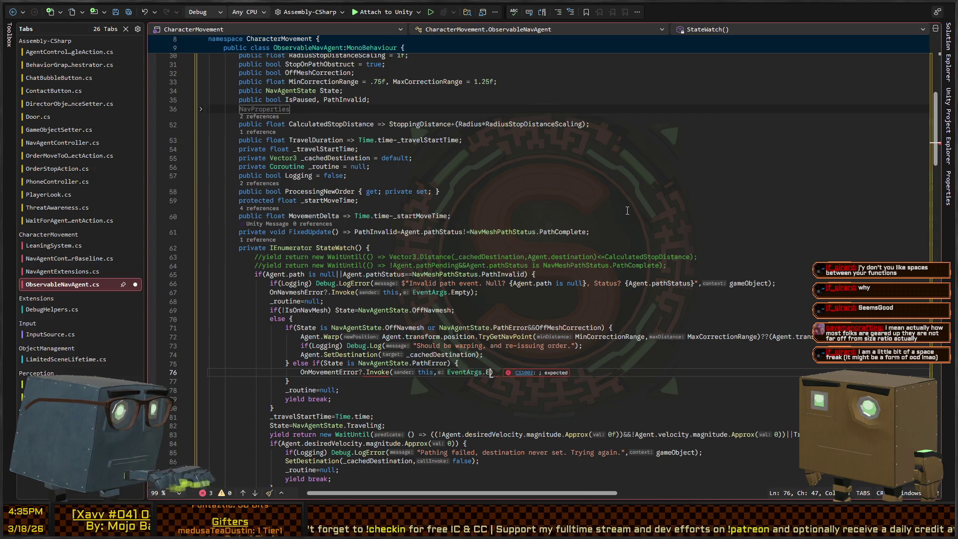
pyautogui.write('mpty);')
pyautogui.press('Return')
# Try a return, then a yield break line, save the script, and delete the added line.
pyautogui.write('return;')
pyautogui.press('BackSpace')
pyautogui.press('BackSpace')
pyautogui.press('BackSpace')
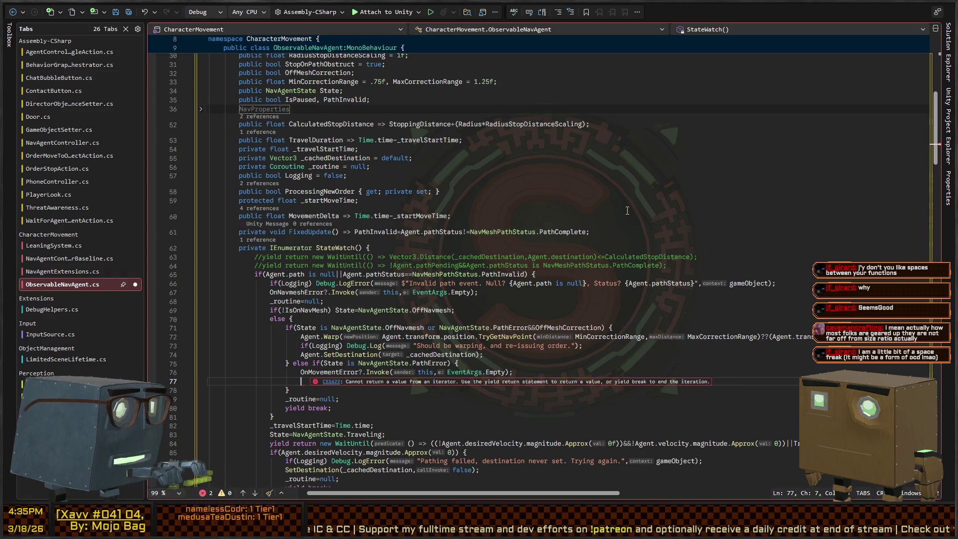
pyautogui.write('yield break')
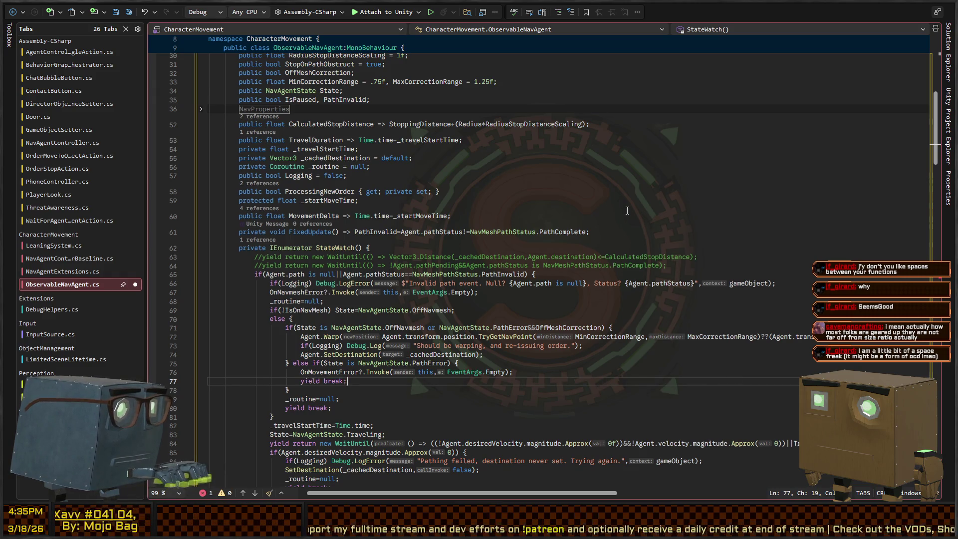
pyautogui.write(';')
pyautogui.scroll(-4, 316, 252)
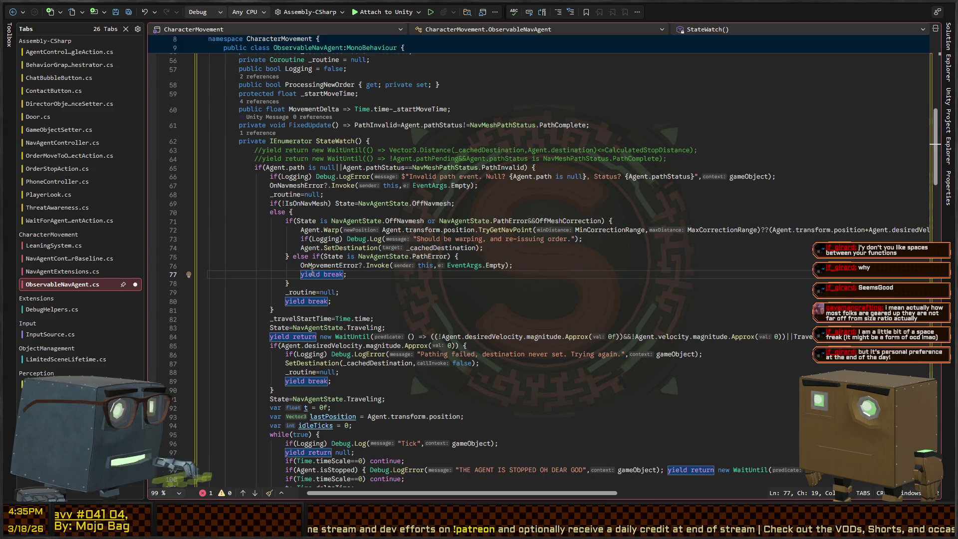
pyautogui.hotkey('ctrl', 's')
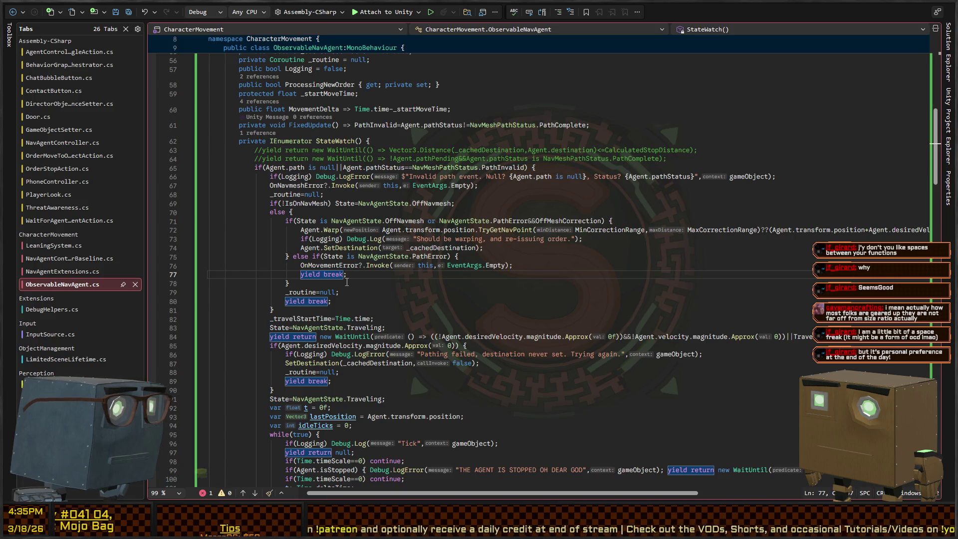
pyautogui.hotkey('shift', 'Home')
pyautogui.hotkey('shift', 'Home')
pyautogui.press('BackSpace')
pyautogui.press('BackSpace')
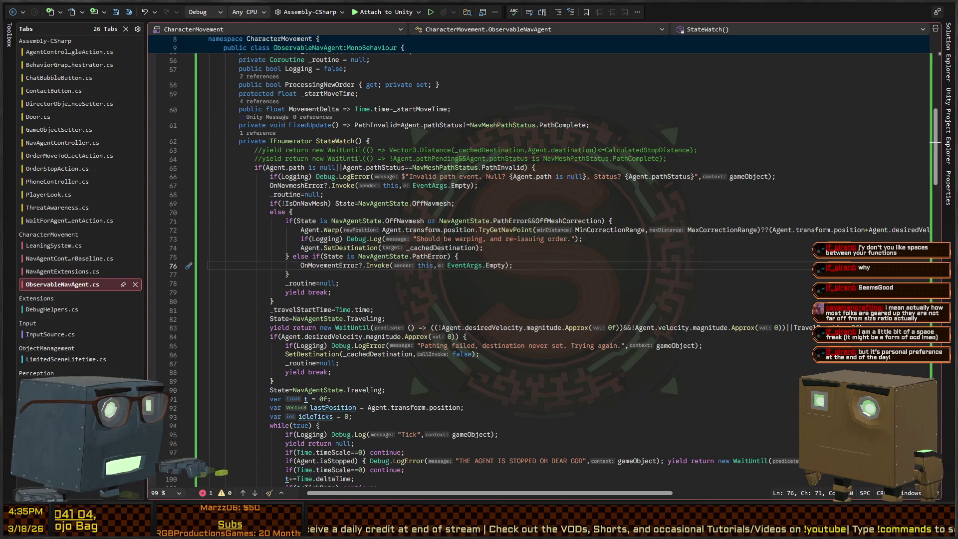
pyautogui.hotkey('alt', 'Tab')
pyautogui.moveTo(579, 170); pyautogui.dragTo(635, 209)
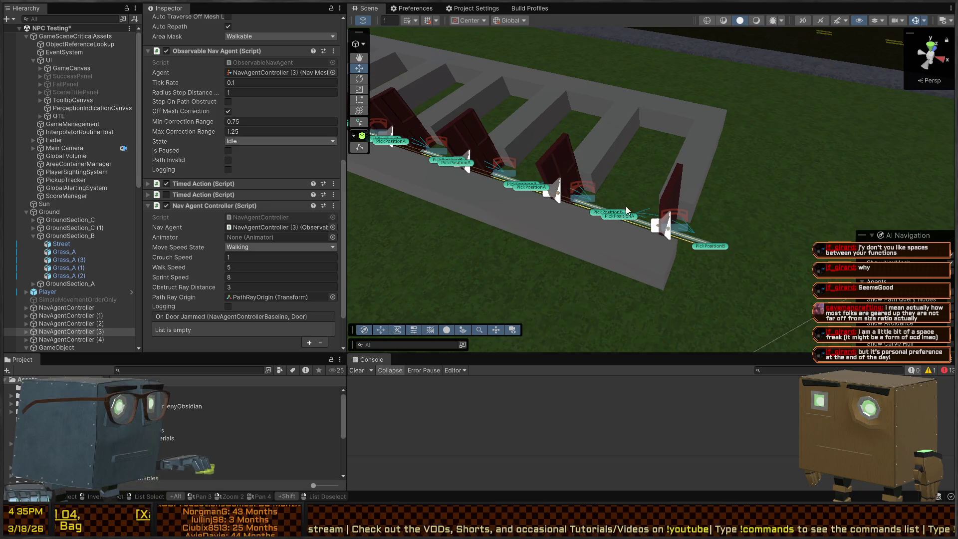
# Hide the NavMesh surface overlay, select a door and attempt to enter Play mode.
pyautogui.hotkey('ctrl', 'a')
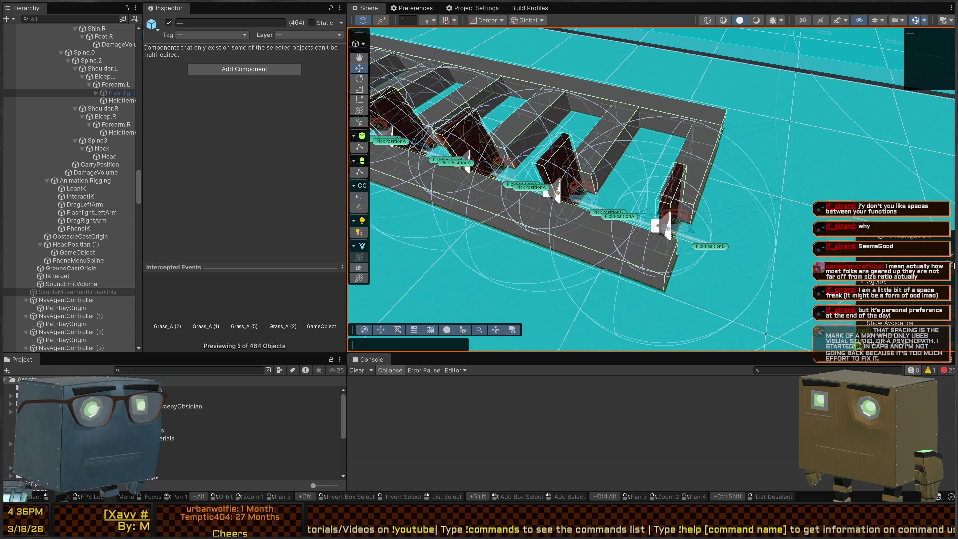
pyautogui.click(951, 259)
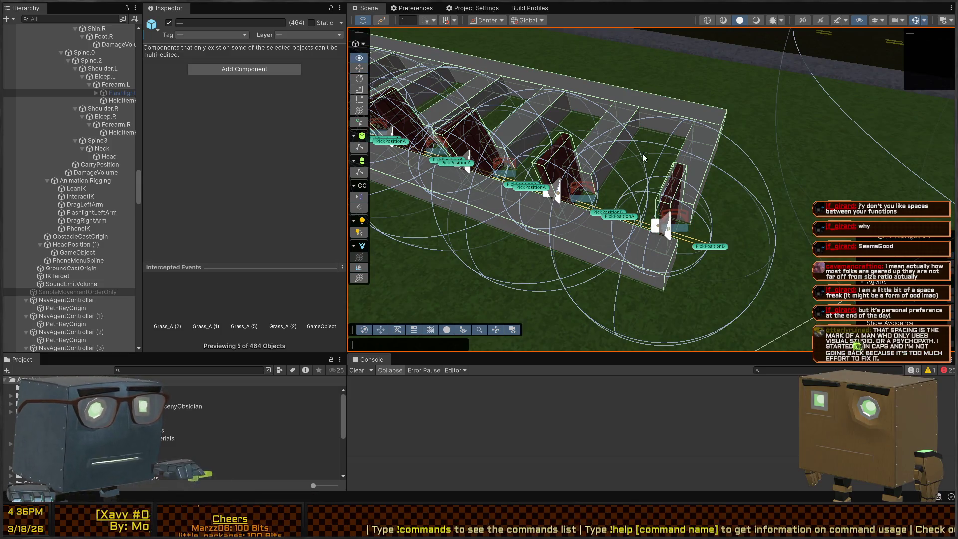
pyautogui.click(622, 164)
pyautogui.moveTo(707, 273); pyautogui.dragTo(654, 78)
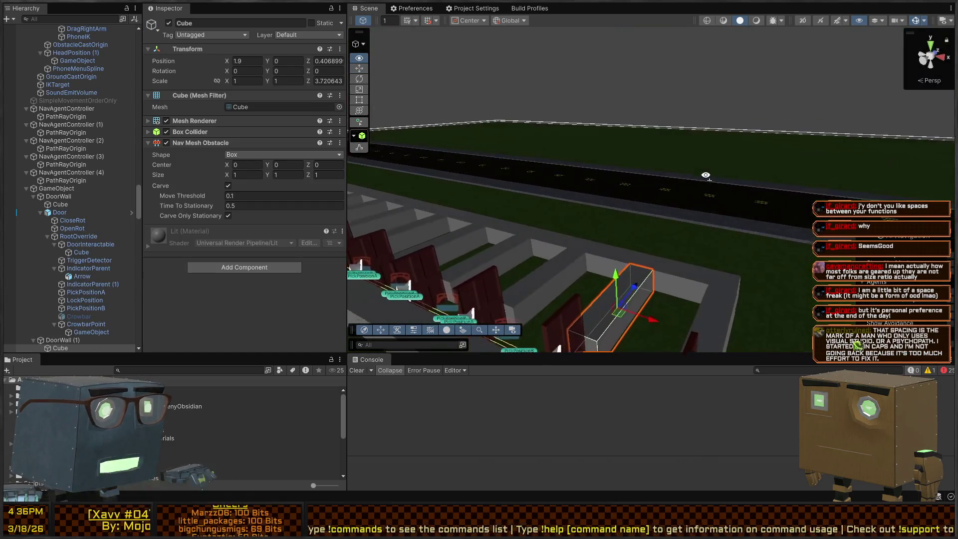
pyautogui.hotkey('ctrl', 'p')
pyautogui.moveTo(692, 151); pyautogui.dragTo(690, 247)
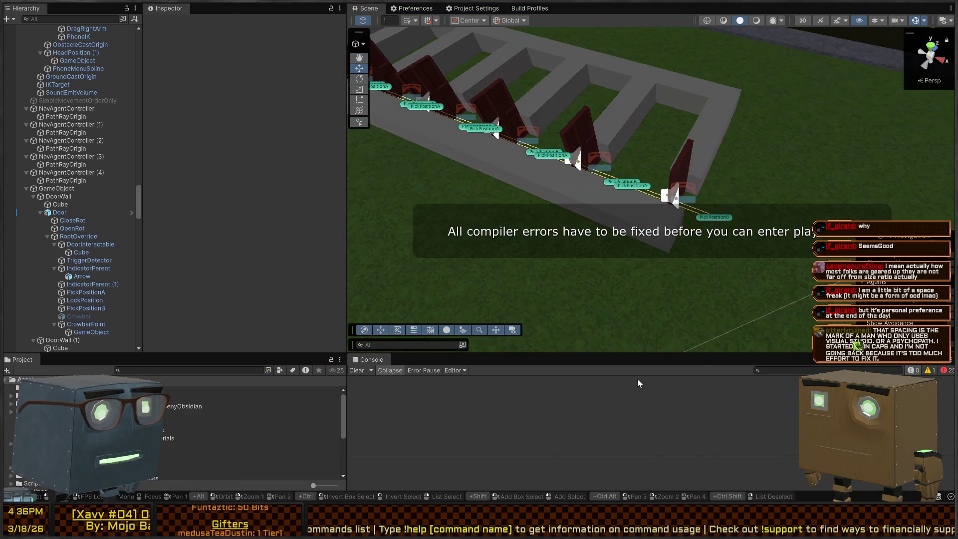
# Show the CS0106 errors in the Console and open ObservableNavAgent.cs at the first one.
pyautogui.click(943, 373)
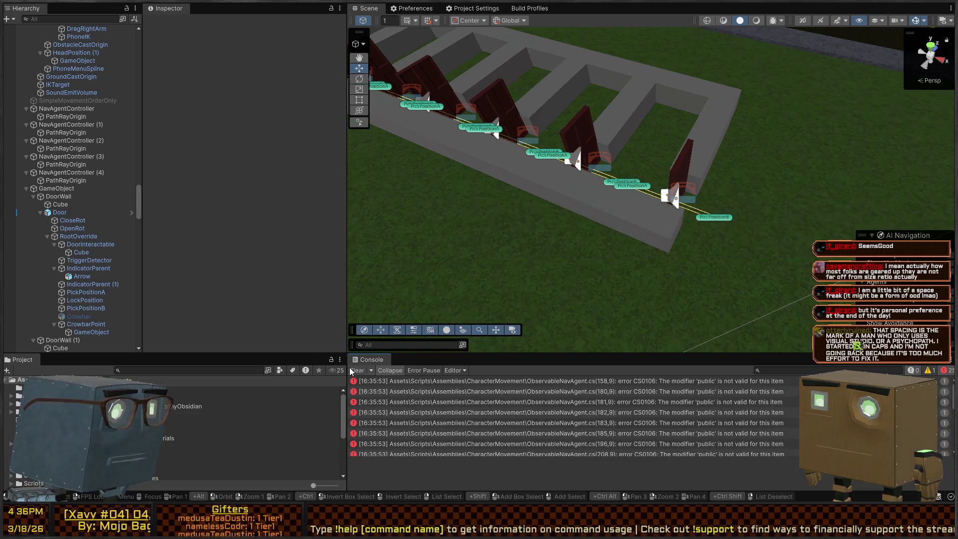
pyautogui.click(642, 384)
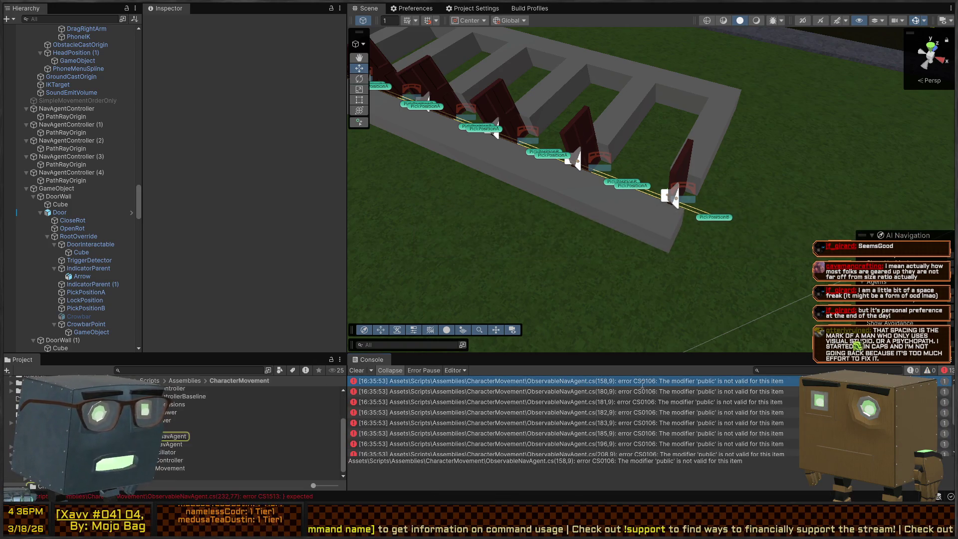
pyautogui.doubleClick(642, 383)
pyautogui.press('BackSpace')
pyautogui.scroll(7, 393, 250)
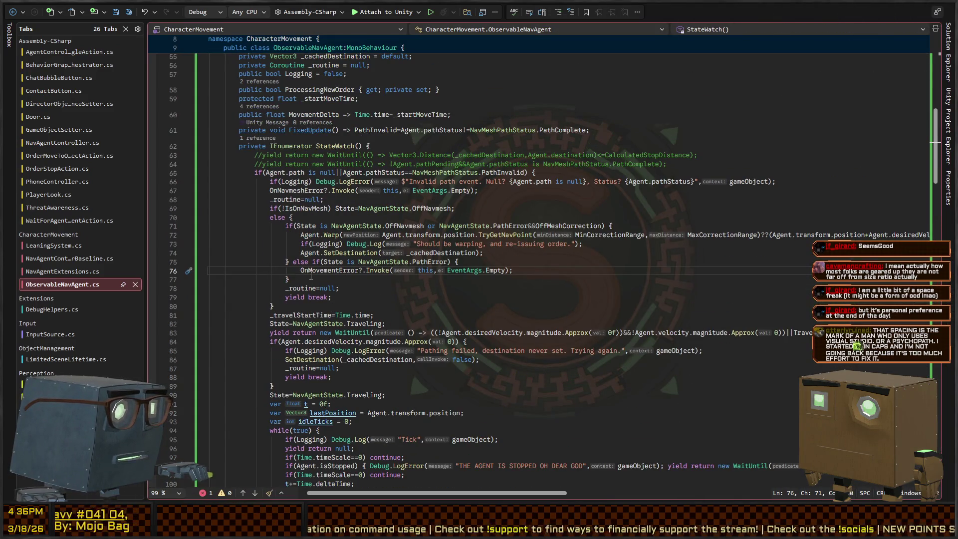
# Reformat the code under the else on line 70 and save the script.
pyautogui.click(328, 220)
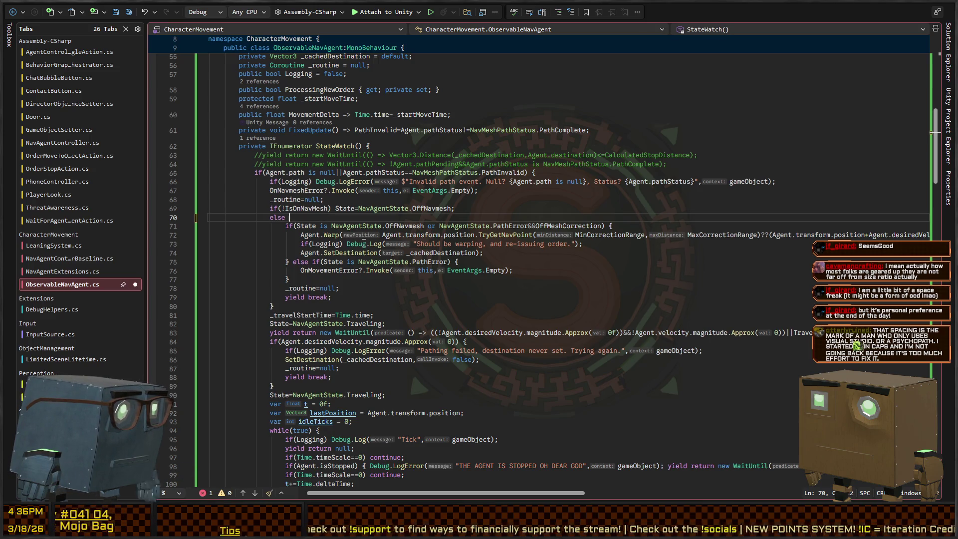
pyautogui.press('Down')
pyautogui.press('Down')
pyautogui.hotkey('ctrl', 'k')
pyautogui.hotkey('ctrl', 'd')
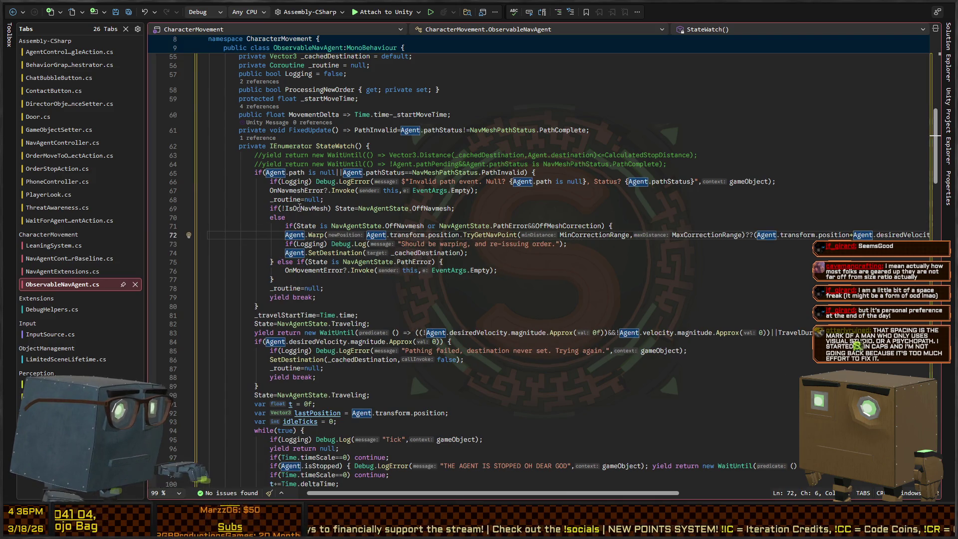
pyautogui.hotkey('ctrl', 's')
pyautogui.press('Up')
pyautogui.press('Up')
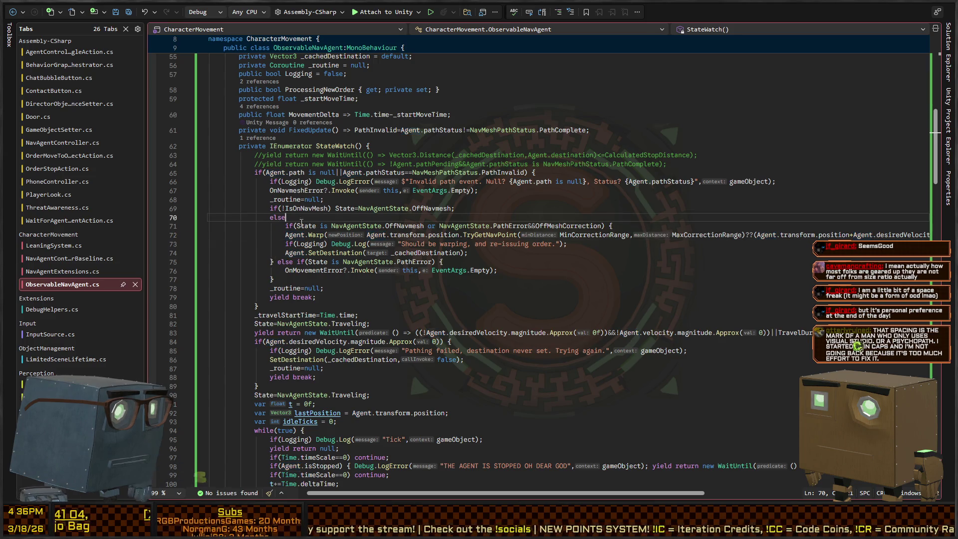
# Wrap else lines 71–77 in braces, closing below yield break, then reformat and save.
pyautogui.press('Down')
pyautogui.press('Down')
pyautogui.press('Down')
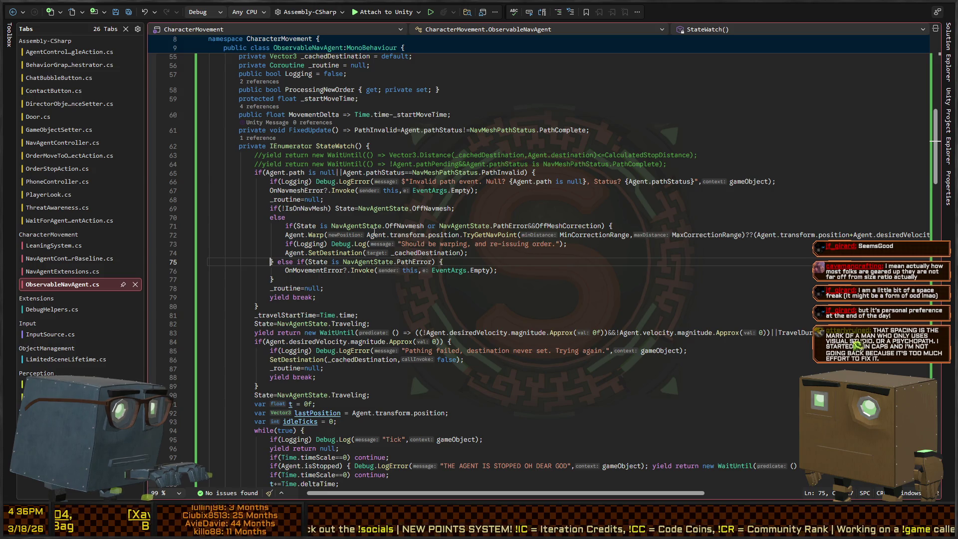
pyautogui.press('Up')
pyautogui.press('Up')
pyautogui.press('Up')
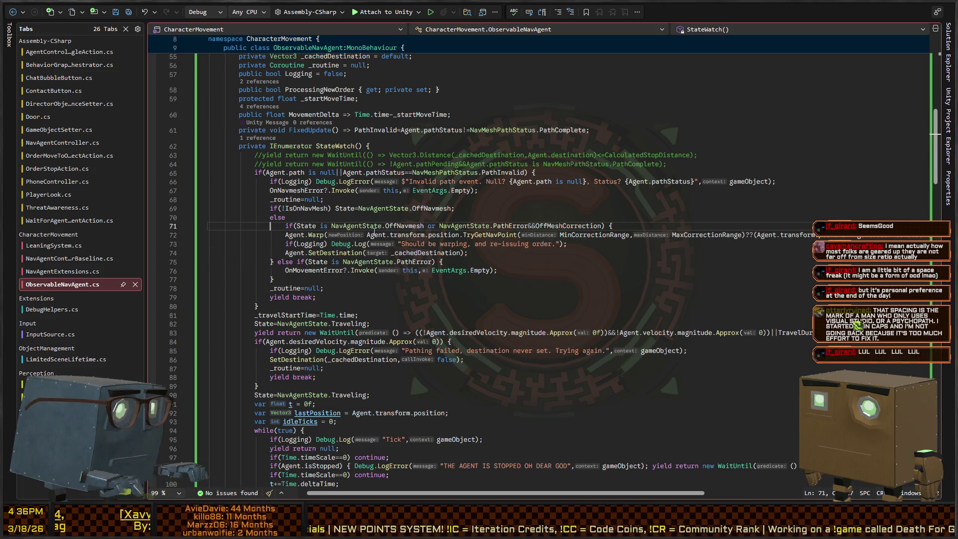
pyautogui.press('Home')
pyautogui.hotkey('shift', 'Down')
pyautogui.hotkey('shift', 'Down')
pyautogui.hotkey('shift', 'Down')
pyautogui.hotkey('shift', 'End')
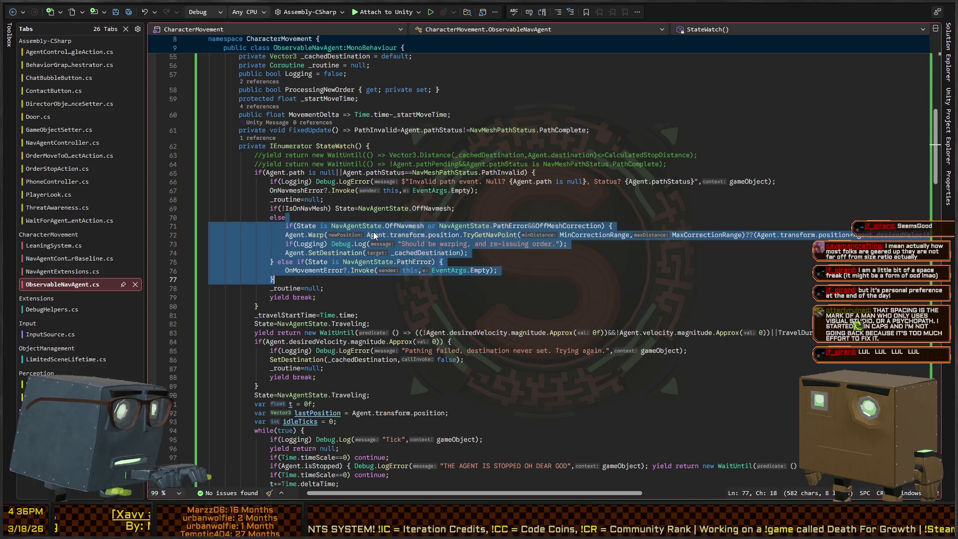
pyautogui.write('{')
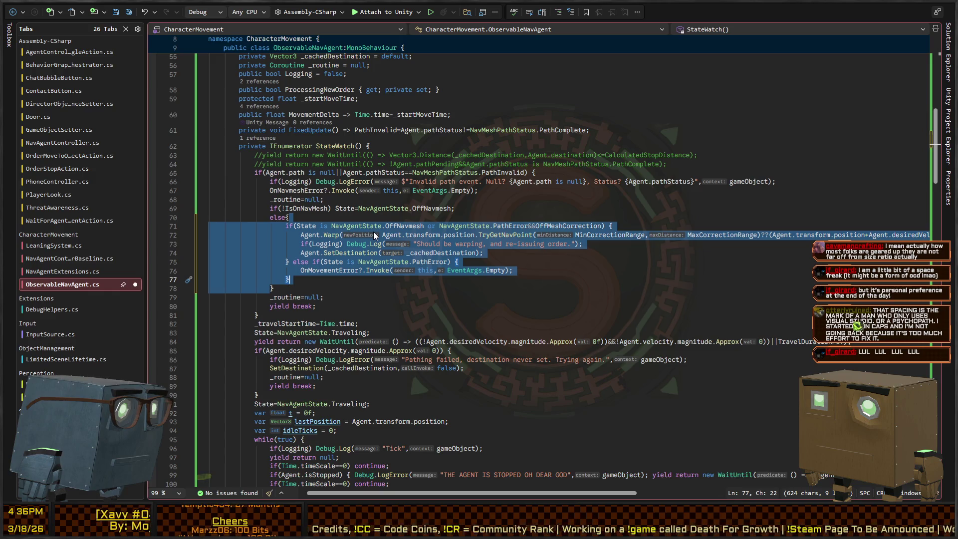
pyautogui.press('Right')
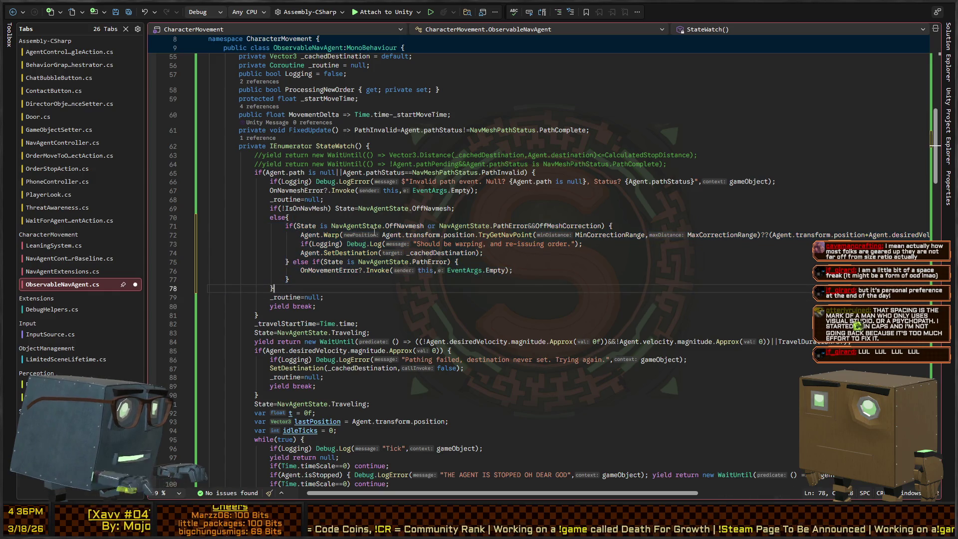
pyautogui.hotkey('alt', 'Down')
pyautogui.hotkey('alt', 'Down')
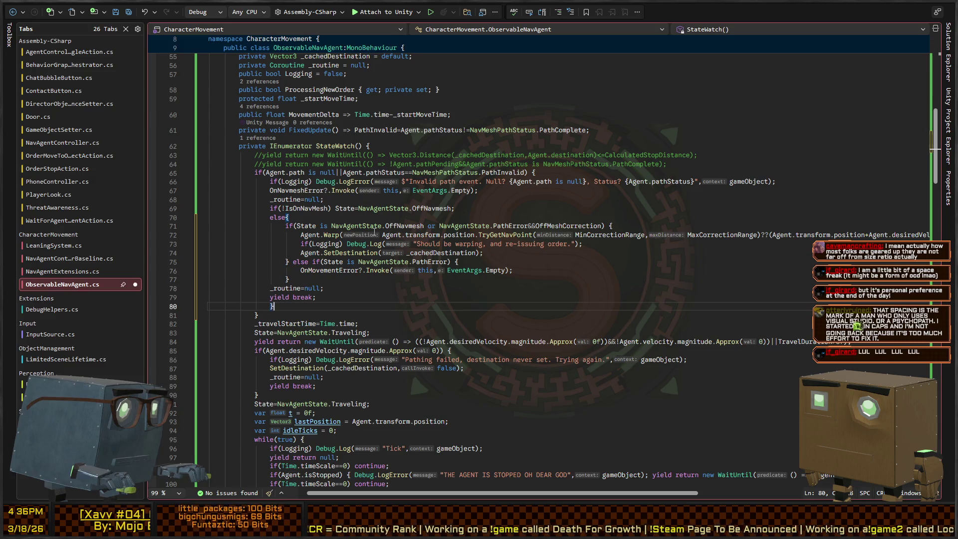
pyautogui.hotkey('ctrl', 'k')
pyautogui.hotkey('ctrl', 'd')
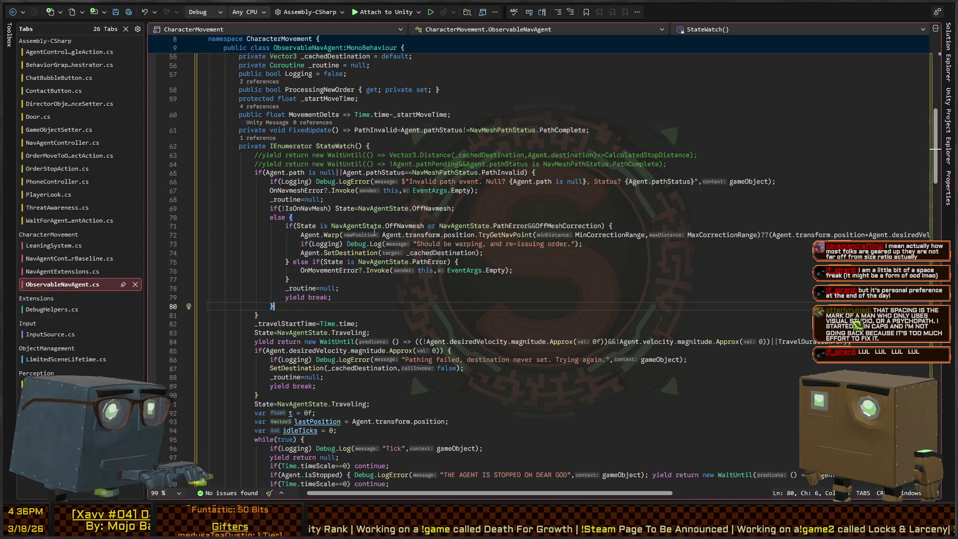
pyautogui.hotkey('alt', 'Tab')
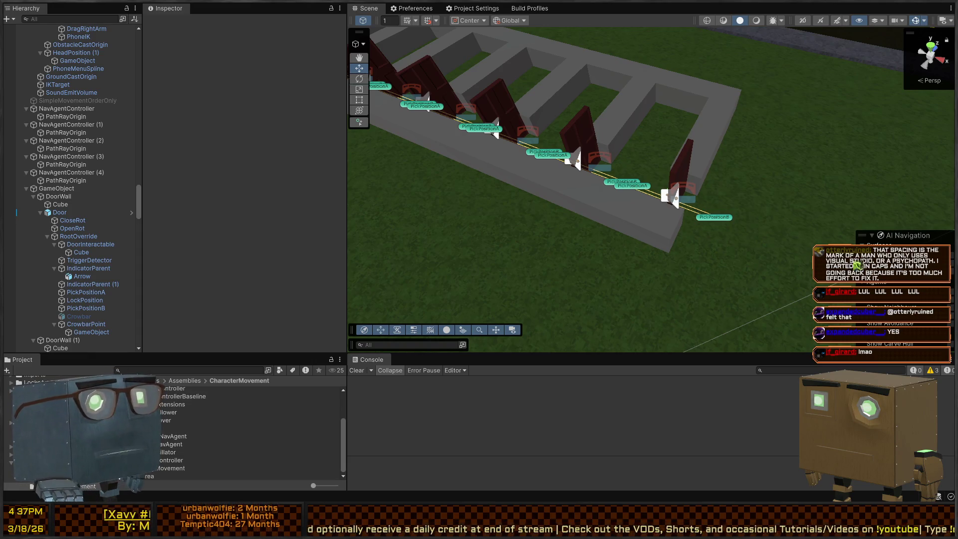
# Orbit over the door wall and enter Play mode to watch the nav-agent NPCs walk.
pyautogui.moveTo(664, 125); pyautogui.dragTo(720, 130)
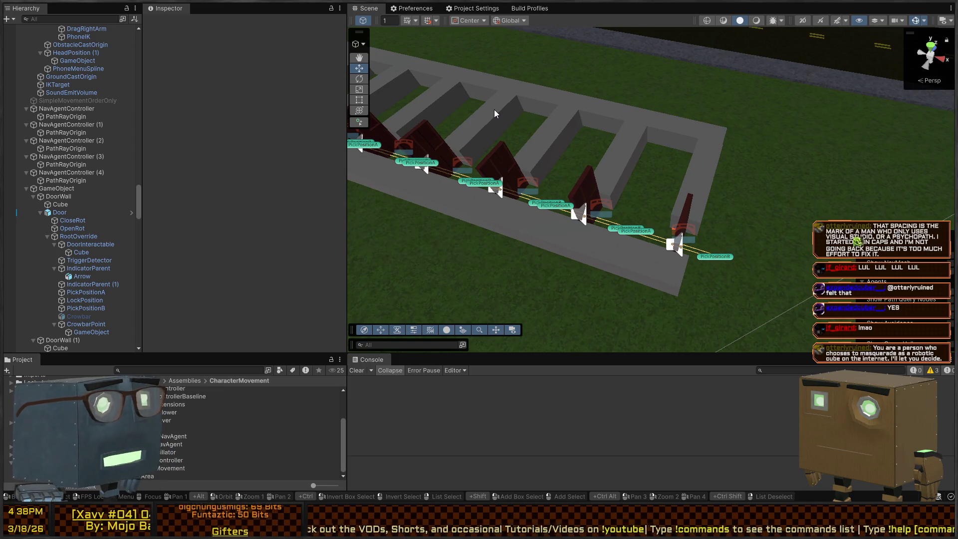
pyautogui.moveTo(624, 157); pyautogui.dragTo(584, 151)
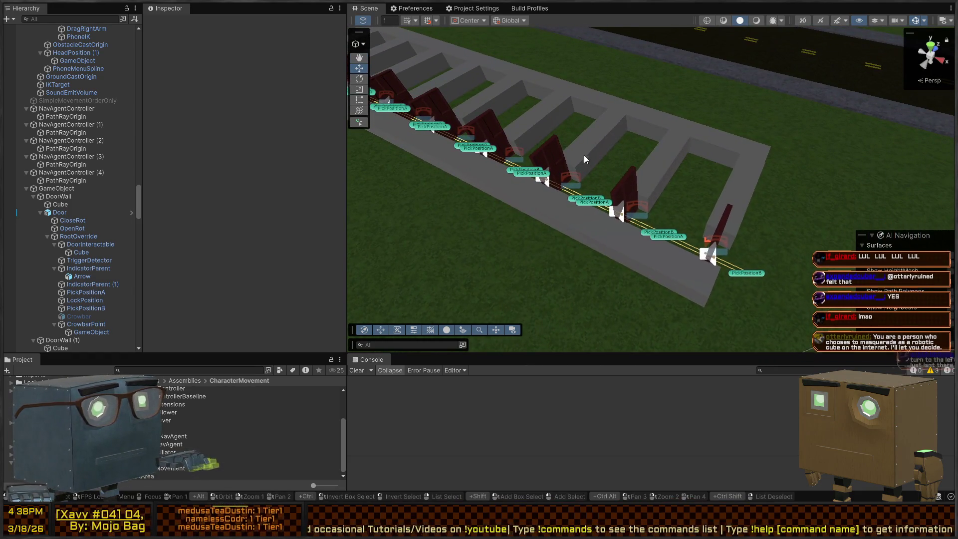
pyautogui.hotkey('ctrl', 'p')
pyautogui.moveTo(607, 172)
pyautogui.mouseDown()
pyautogui.moveTo(597, 178)
pyautogui.moveTo(627, 145)
pyautogui.moveTo(624, 155)
pyautogui.moveTo(555, 160)
pyautogui.moveTo(571, 165)
pyautogui.moveTo(483, 169)
pyautogui.moveTo(562, 141)
pyautogui.moveTo(637, 228)
pyautogui.mouseUp()
# Frame the NavAgentController (1) agent and read the Invalid path event and Path Interrupted logs.
pyautogui.click(636, 229)
pyautogui.moveTo(729, 192)
pyautogui.mouseDown()
pyautogui.moveTo(677, 199)
pyautogui.moveTo(742, 199)
pyautogui.moveTo(696, 205)
pyautogui.moveTo(555, 176)
pyautogui.moveTo(742, 249)
pyautogui.moveTo(718, 250)
pyautogui.moveTo(652, 212)
pyautogui.moveTo(632, 212)
pyautogui.moveTo(605, 185)
pyautogui.moveTo(594, 210)
pyautogui.mouseUp()
pyautogui.press('f')
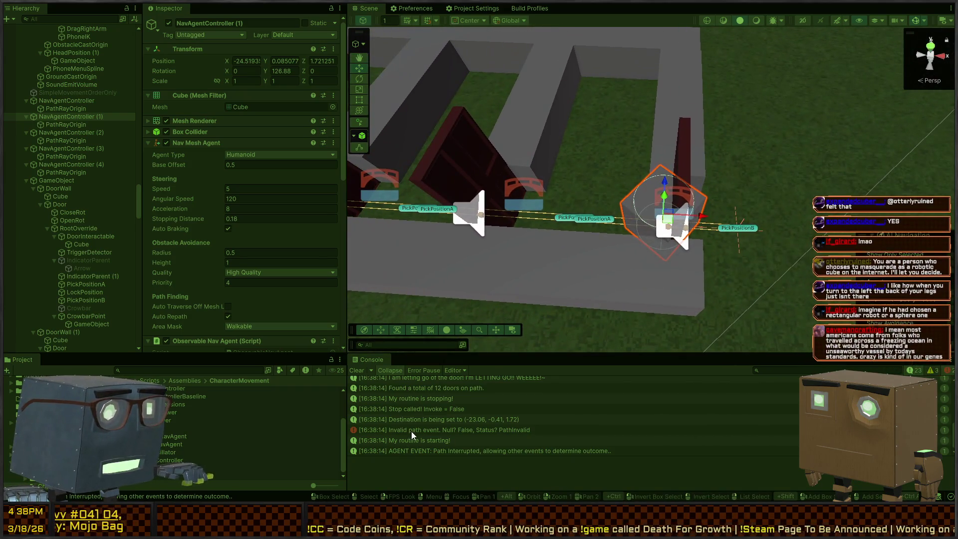
pyautogui.click(412, 430)
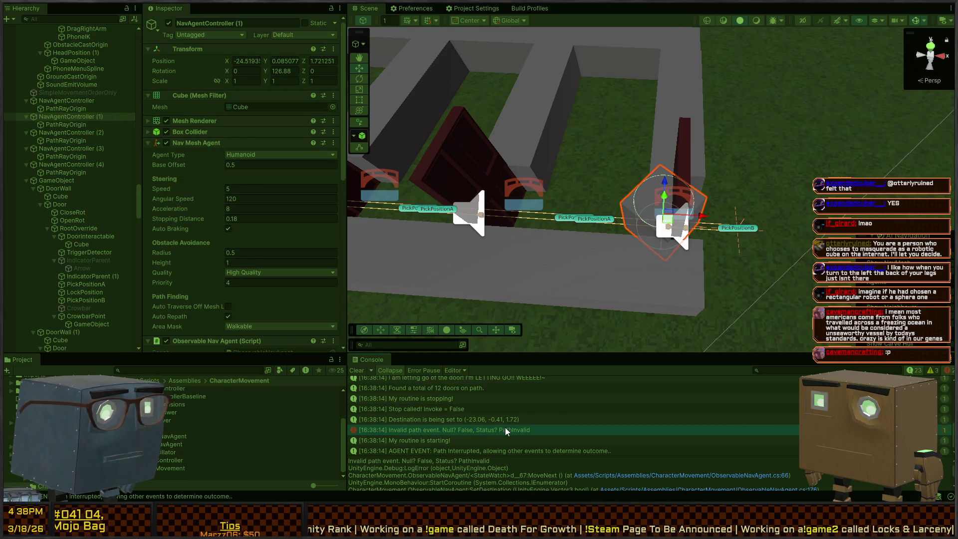
pyautogui.click(445, 440)
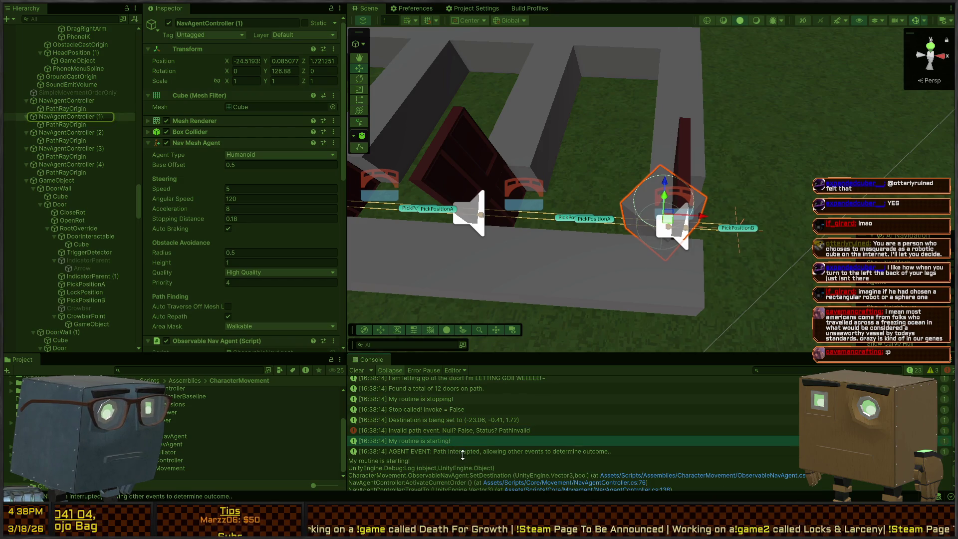
pyautogui.click(469, 452)
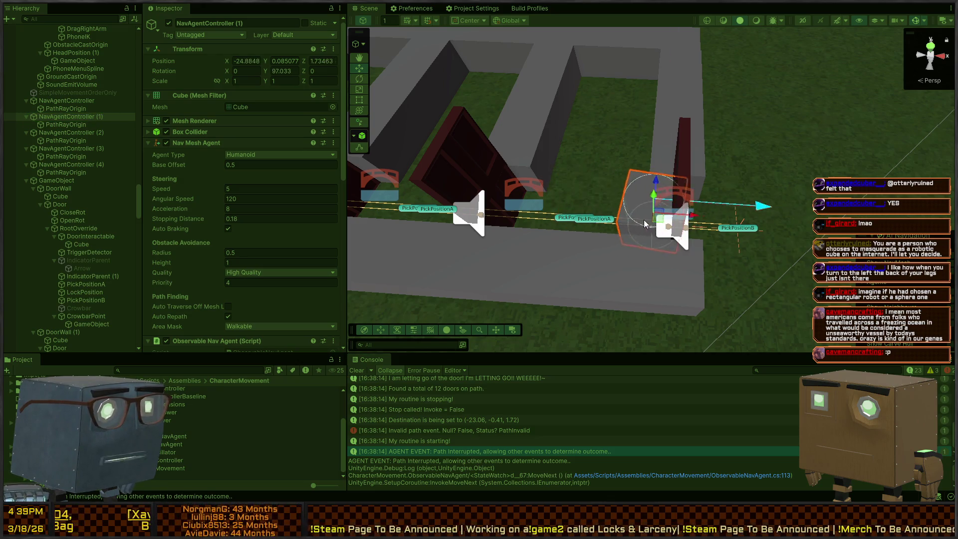
pyautogui.click(688, 148)
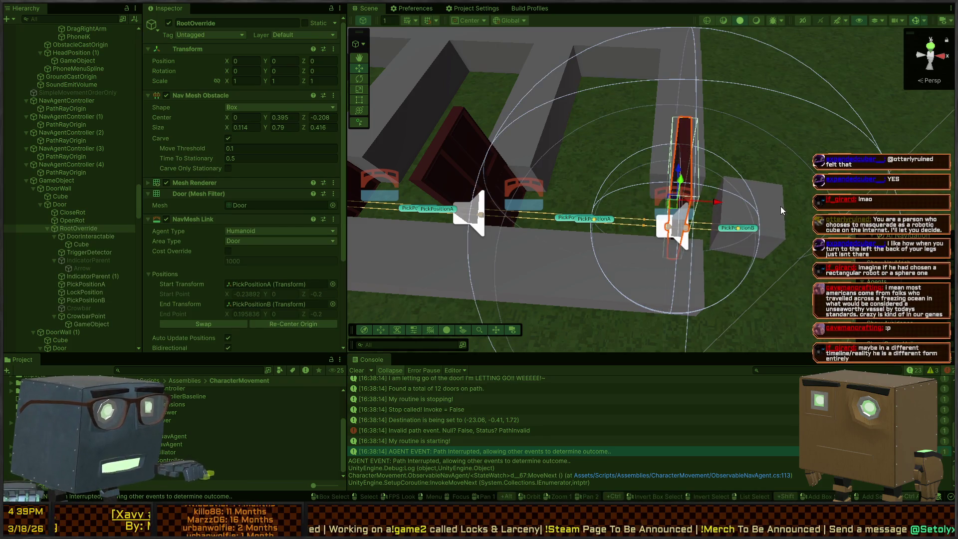
pyautogui.click(781, 202)
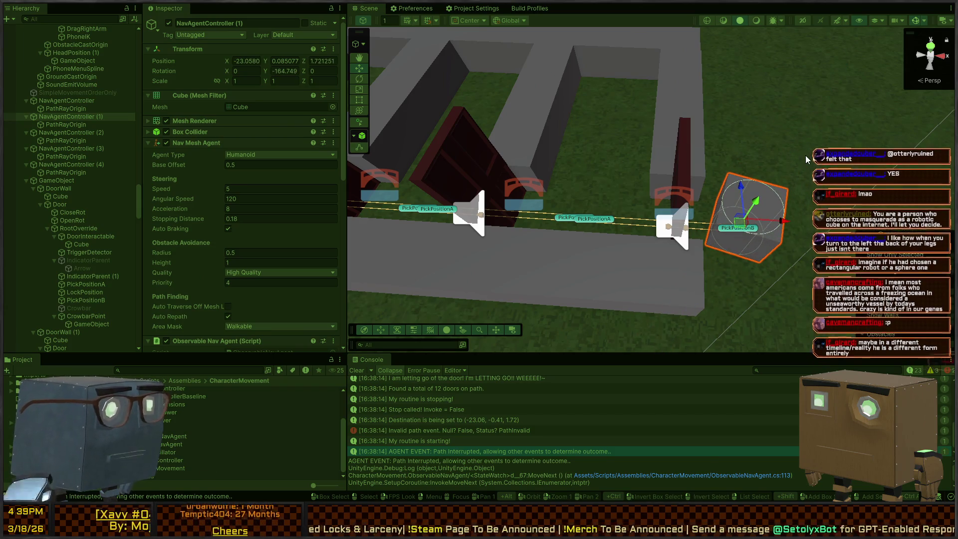
# Review the Destination is being set and Invalid path event stack traces, then exit Play mode.
pyautogui.click(443, 418)
pyautogui.click(431, 427)
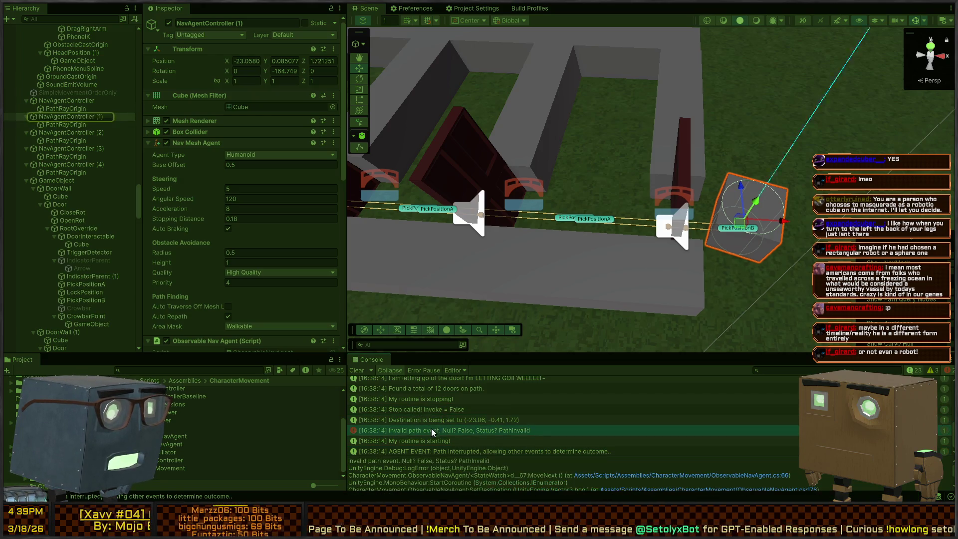
pyautogui.click(408, 409)
pyautogui.click(403, 422)
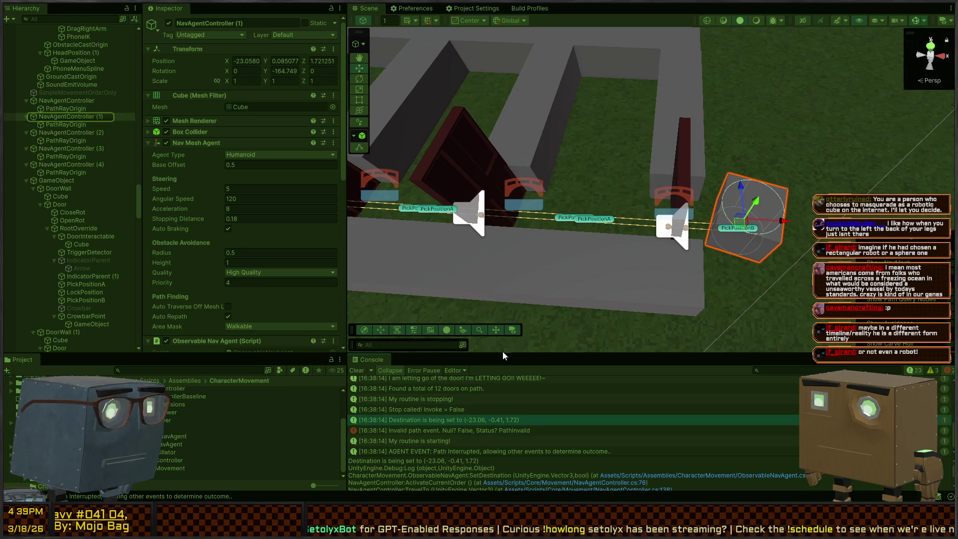
pyautogui.hotkey('ctrl', 'p')
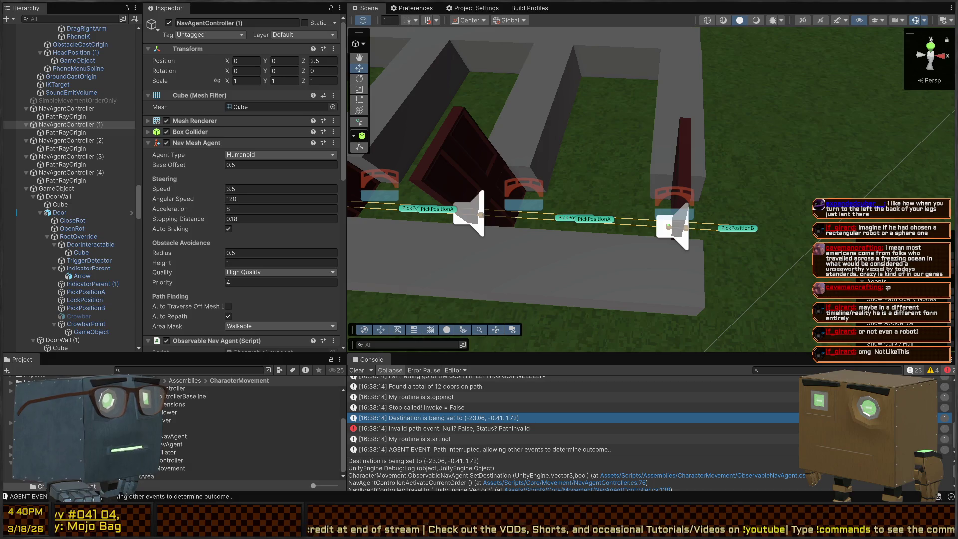
pyautogui.moveTo(589, 164)
pyautogui.mouseDown()
pyautogui.moveTo(638, 163)
pyautogui.moveTo(677, 145)
pyautogui.mouseUp()
# Review the StateWatch coroutine in ObservableNavAgent.cs and its Logging flag usages.
pyautogui.hotkey('alt', 'Tab')
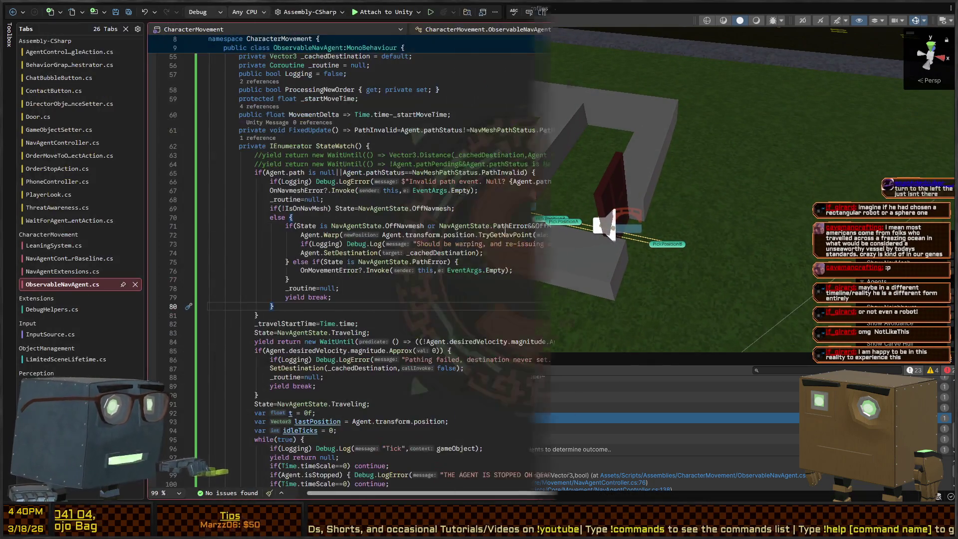
pyautogui.click(258, 191)
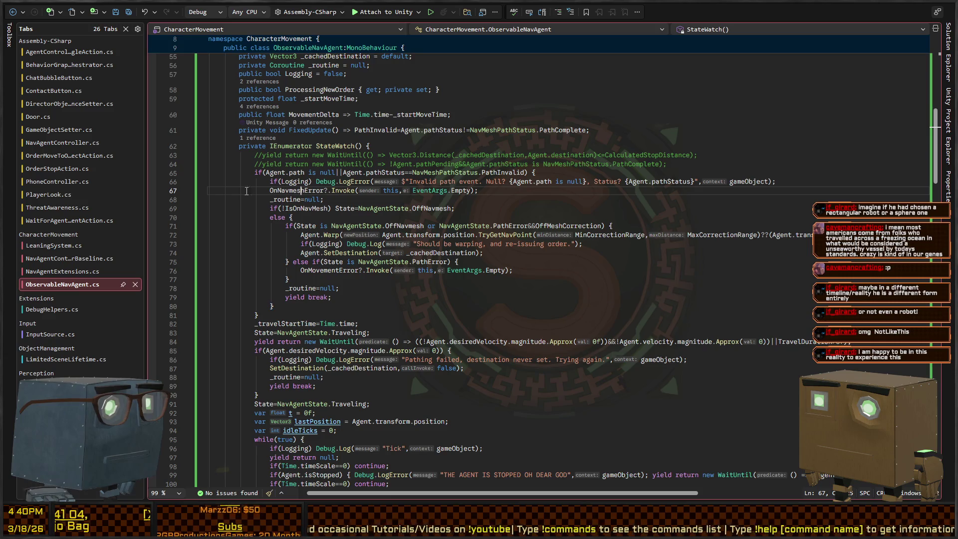
pyautogui.click(295, 182)
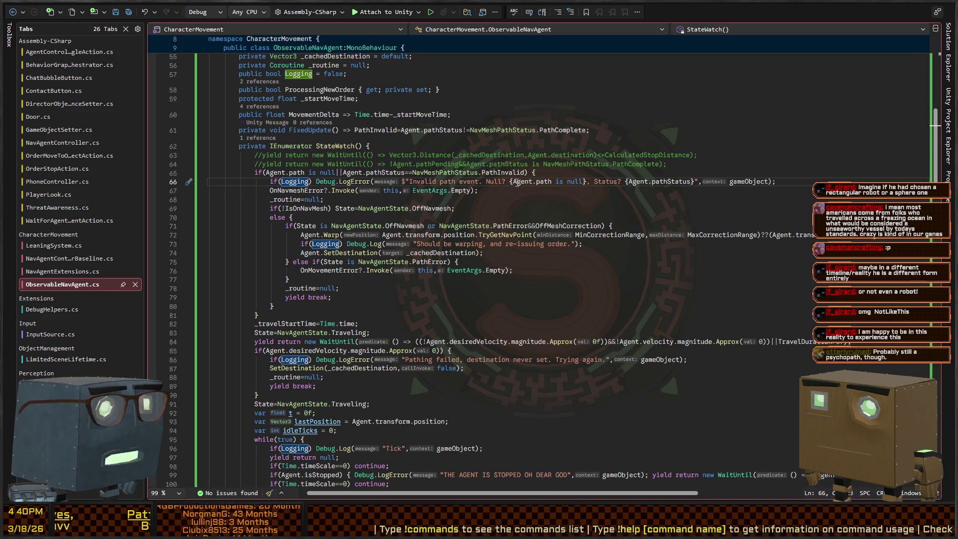
pyautogui.click(282, 173)
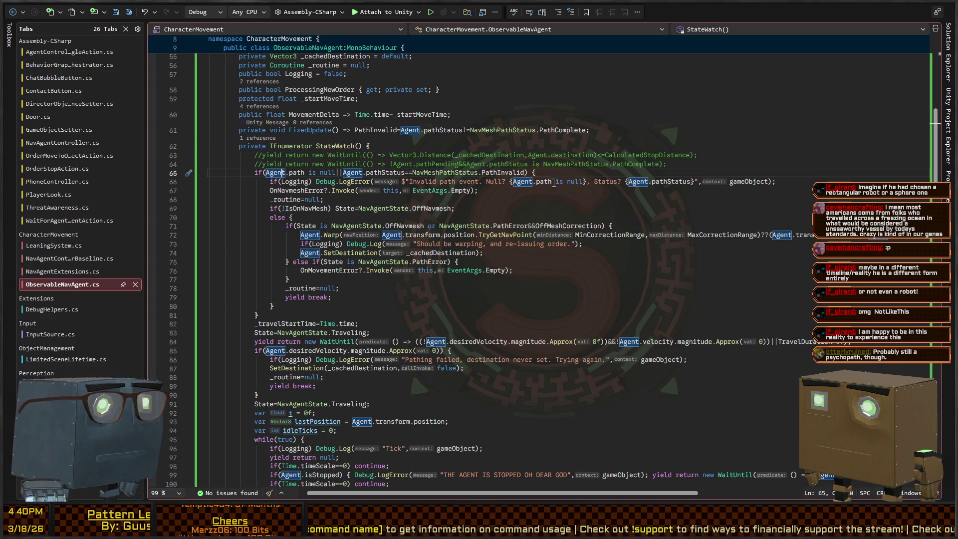
pyautogui.scroll(-2, 416, 215)
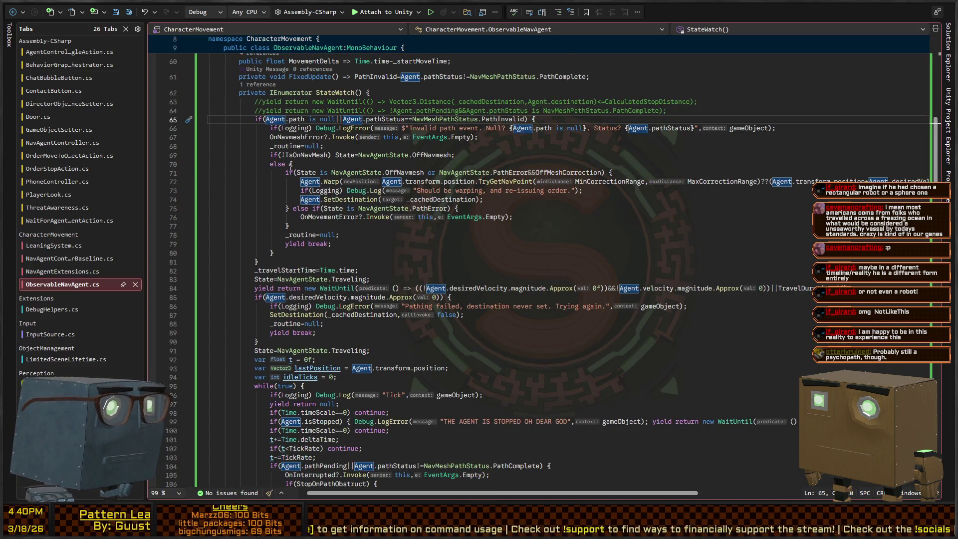
pyautogui.scroll(-2, 299, 168)
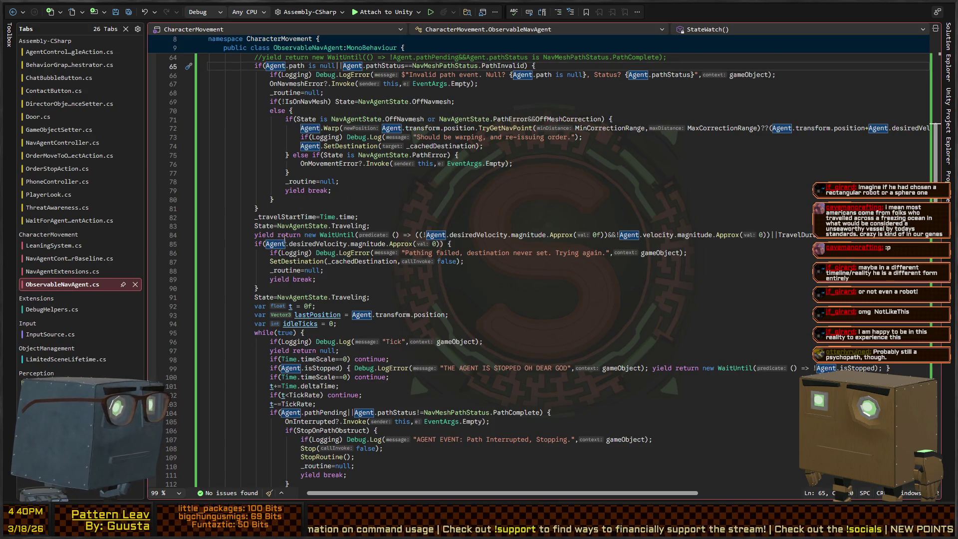
pyautogui.scroll(4, 374, 235)
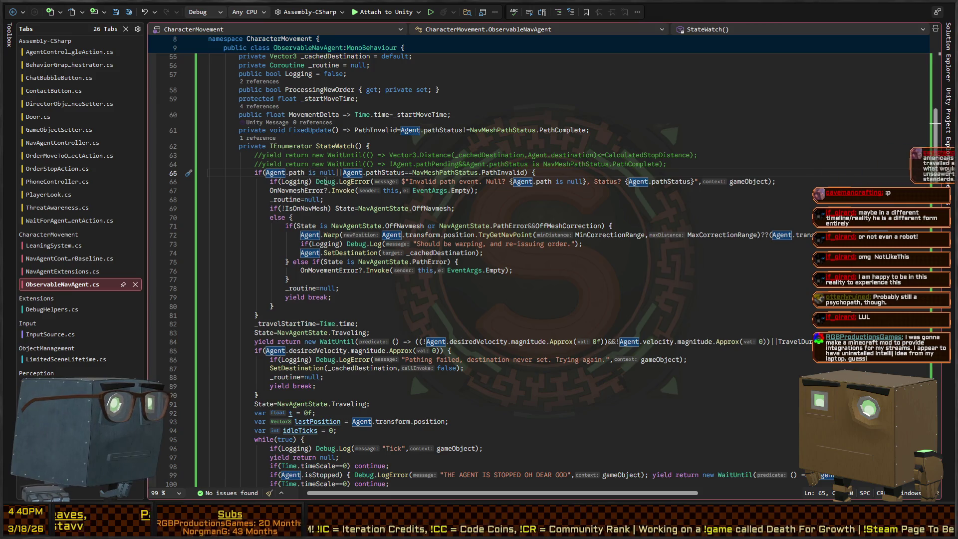
pyautogui.click(349, 148)
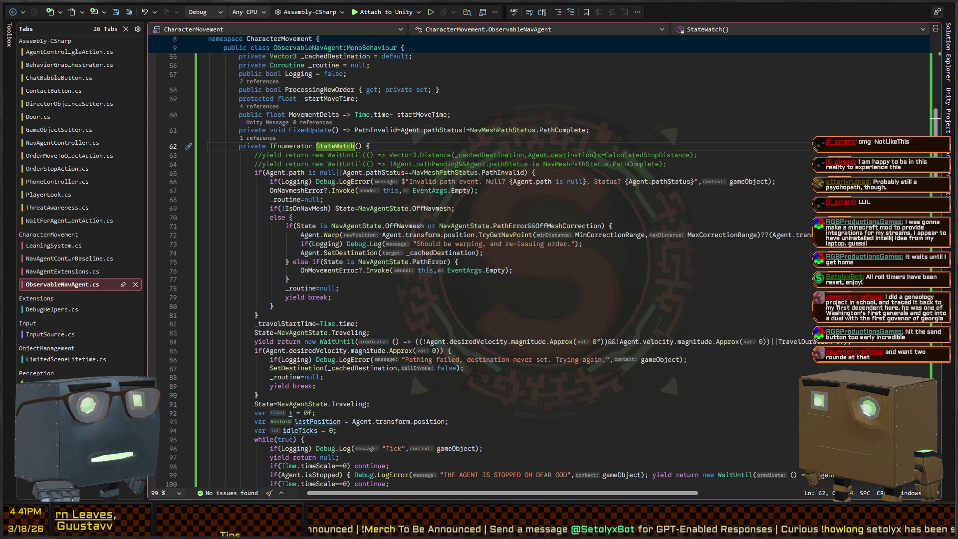
# Use brace matching from line 81's closing brace to find the else block it closes.
pyautogui.click(513, 270)
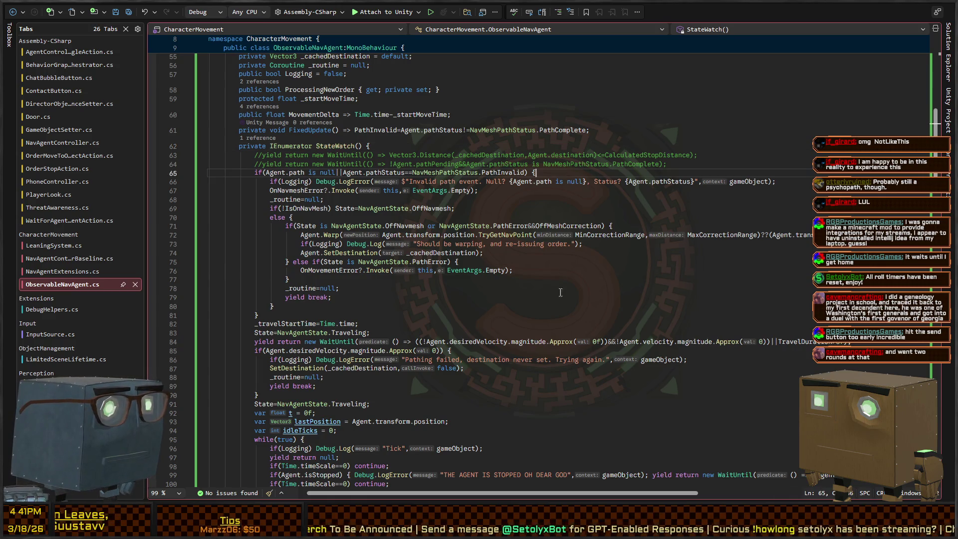
pyautogui.click(617, 308)
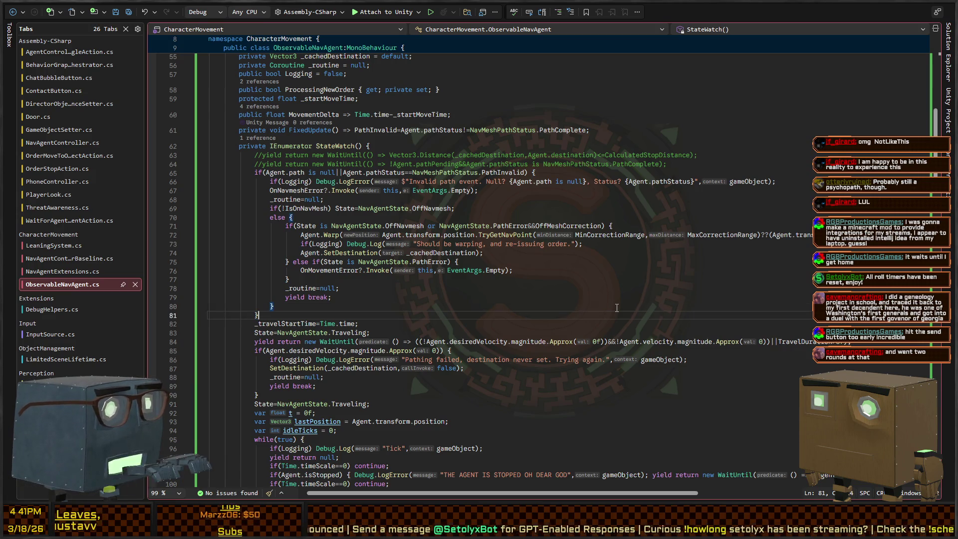
pyautogui.press('Down')
pyautogui.hotkey('ctrl', ']')
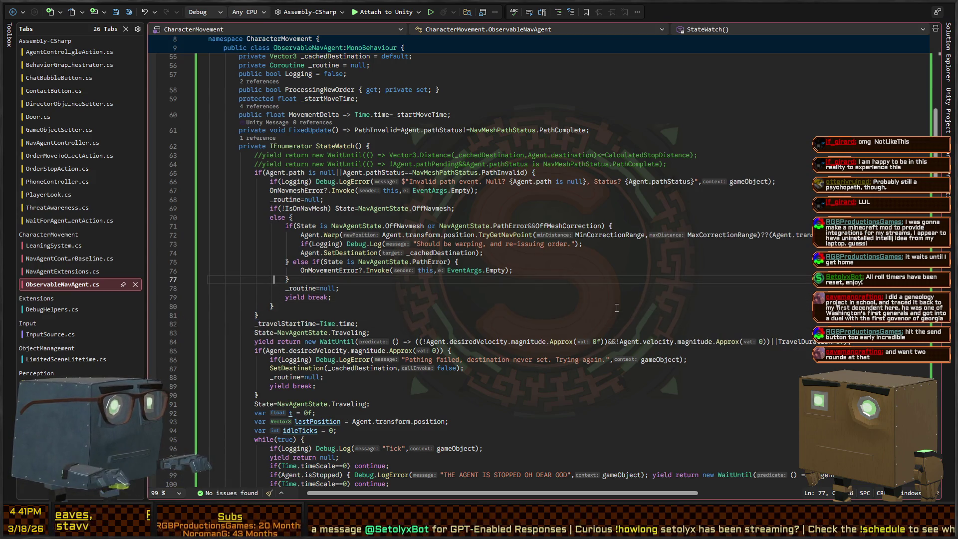
pyautogui.press('Home')
pyautogui.press('Left')
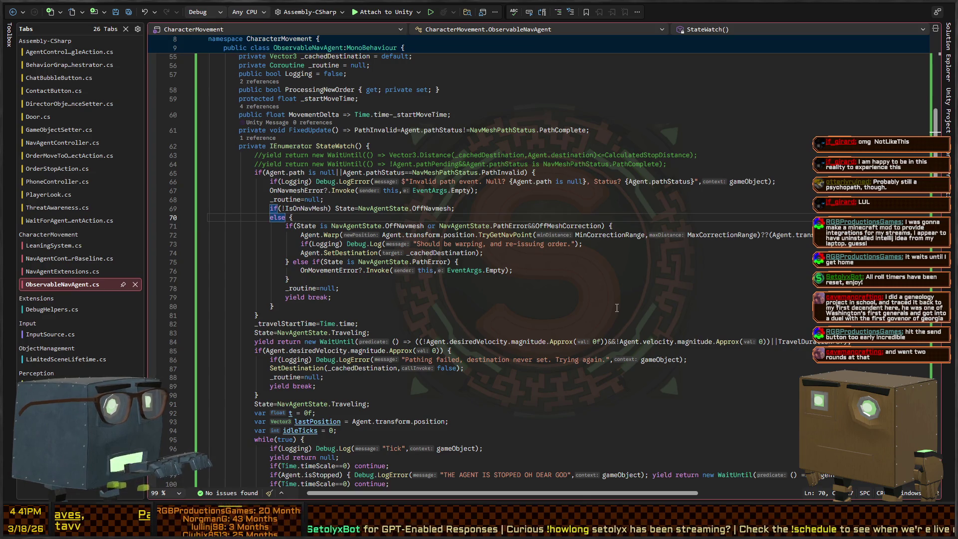
pyautogui.press('Down')
pyautogui.press('Down')
pyautogui.press('Up')
pyautogui.press('Up')
pyautogui.press('Up')
pyautogui.press('Up')
pyautogui.press('Up')
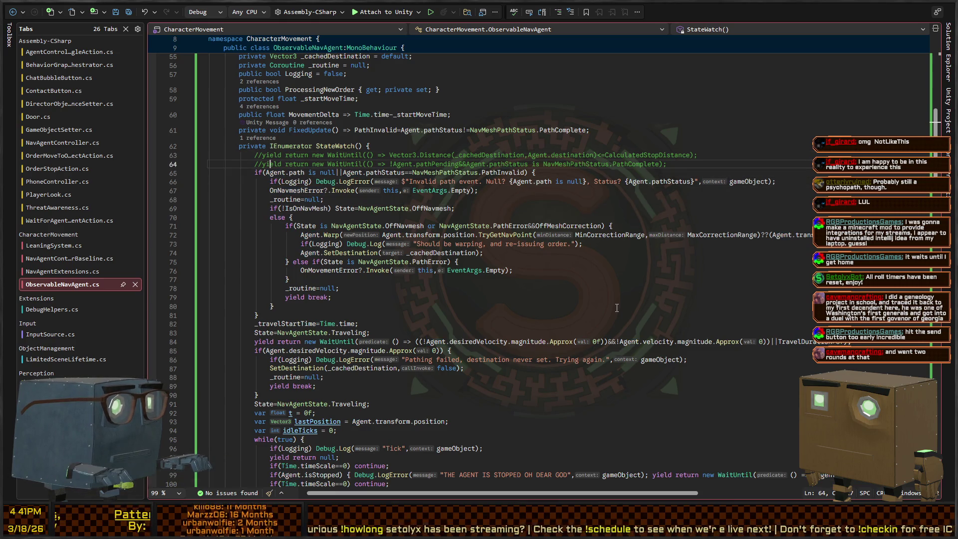
pyautogui.press('Down')
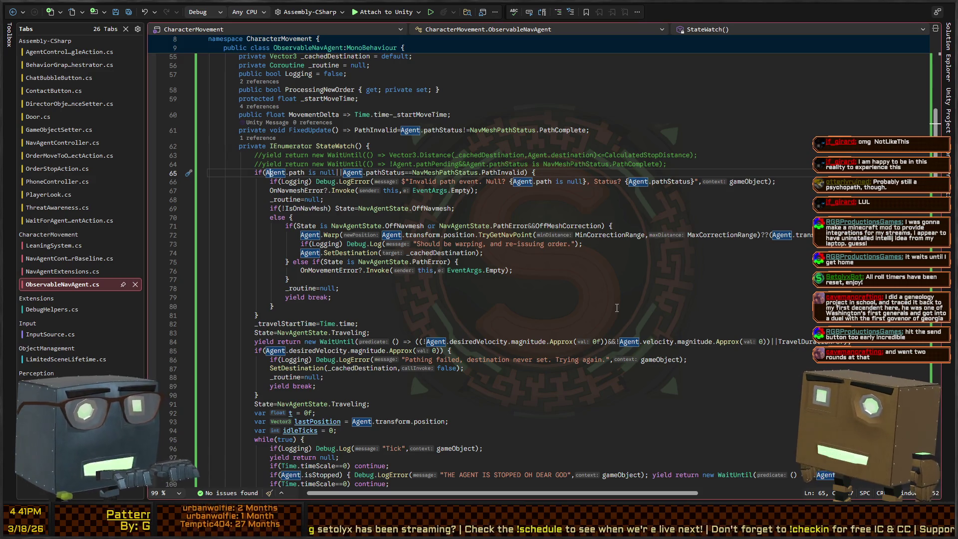
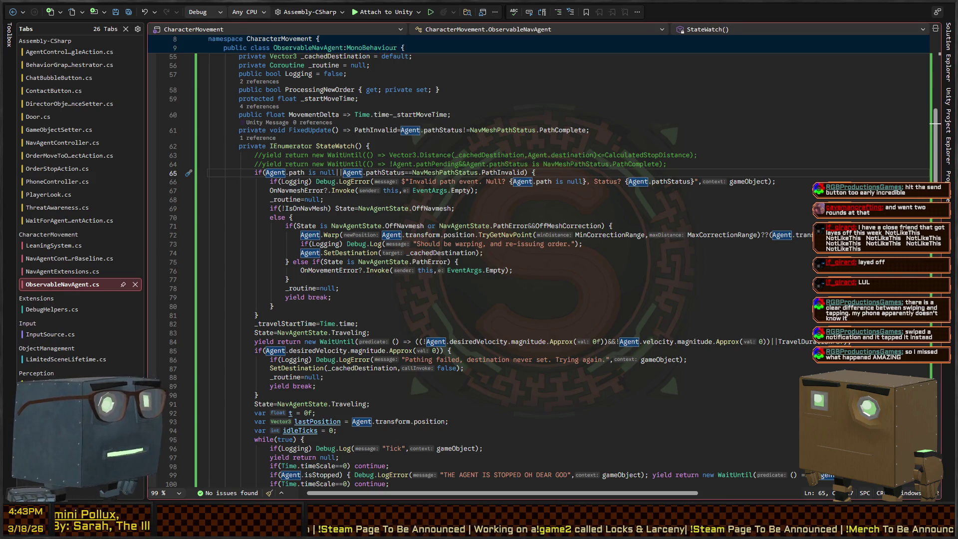
# Review StateWatch's invalid-path, warping and error-handling branches up to its declaration.
pyautogui.click(322, 199)
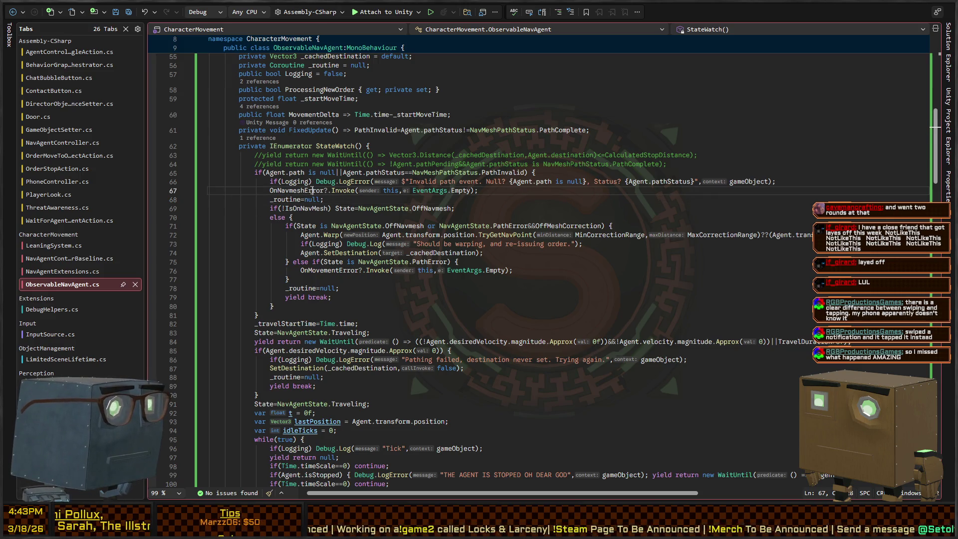
pyautogui.click(357, 217)
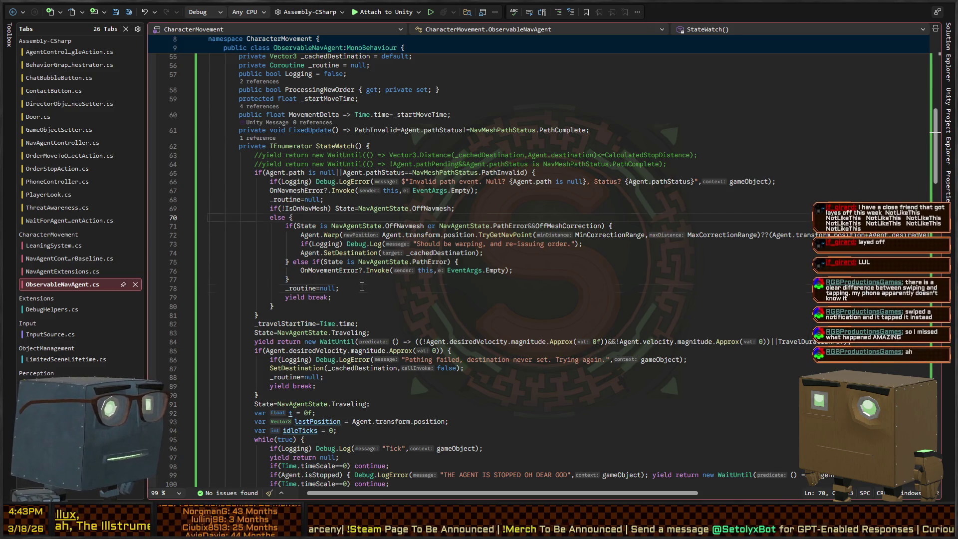
pyautogui.click(422, 305)
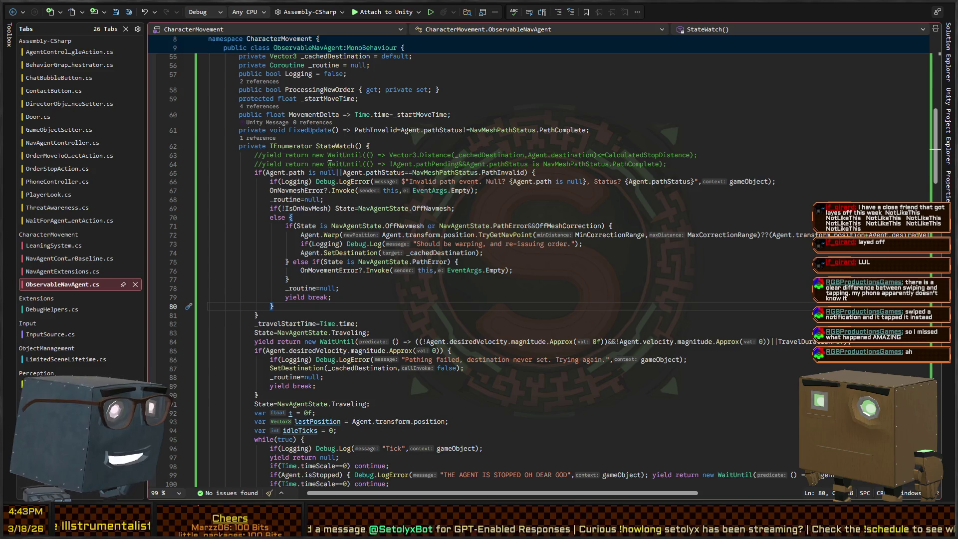
pyautogui.click(337, 146)
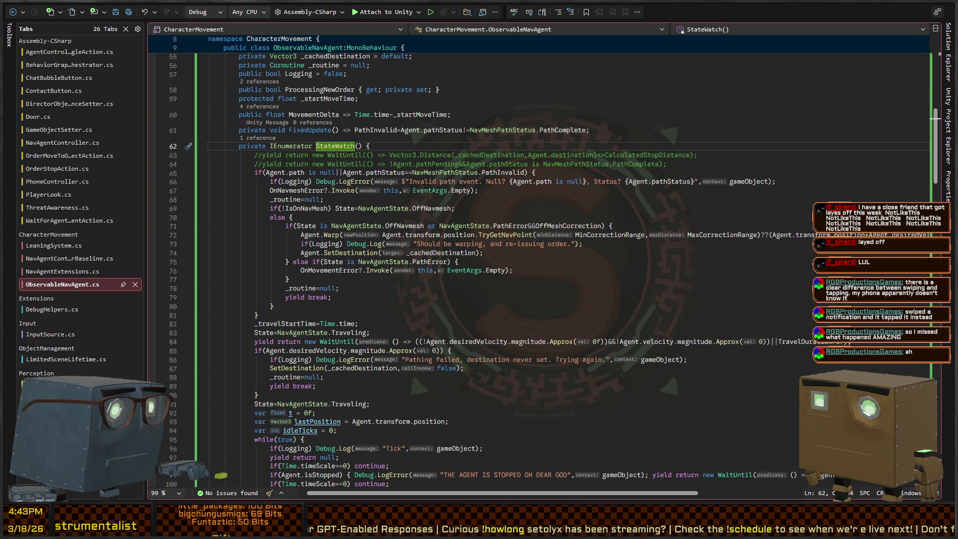
# In Unity, collapse the agent entries in the Hierarchy.
pyautogui.hotkey('alt', 'Tab')
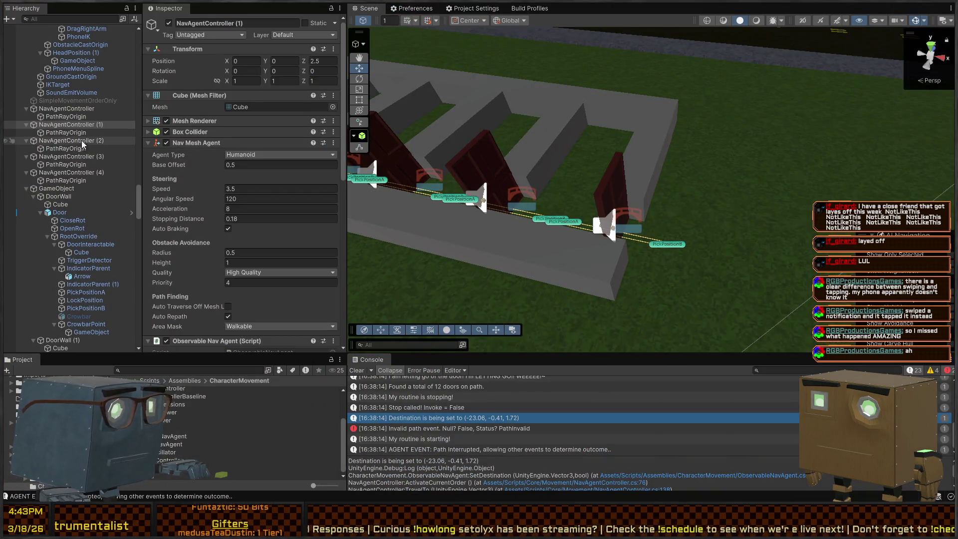
pyautogui.click(25, 125)
pyautogui.click(26, 133)
pyautogui.click(25, 140)
pyautogui.click(25, 148)
pyautogui.click(27, 157)
pyautogui.scroll(5, 68, 155)
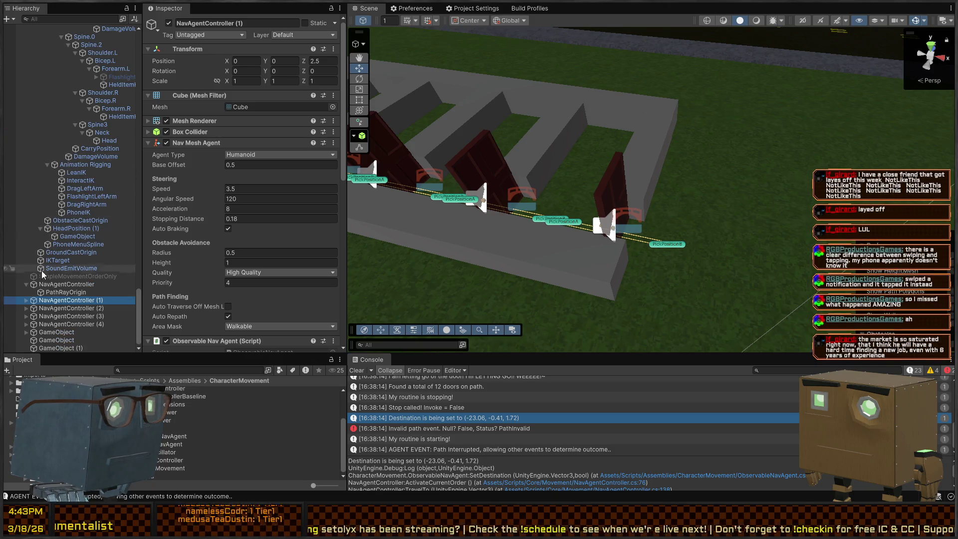
# Select all five NavAgentController objects and toggle their Logging on, then back off.
pyautogui.click(25, 284)
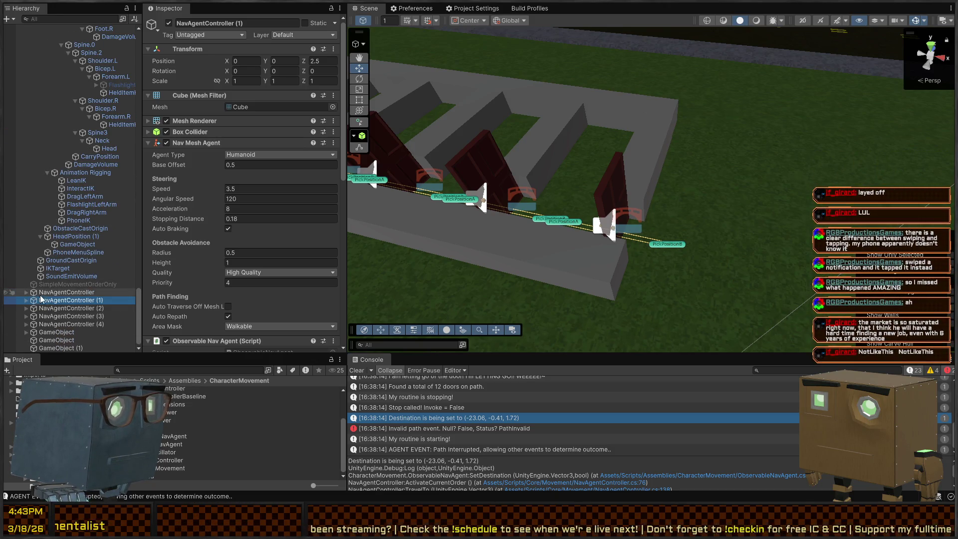
pyautogui.click(45, 292)
pyautogui.keyDown('shift'); pyautogui.click(75, 324); pyautogui.keyUp('shift')
pyautogui.scroll(-5, 216, 286)
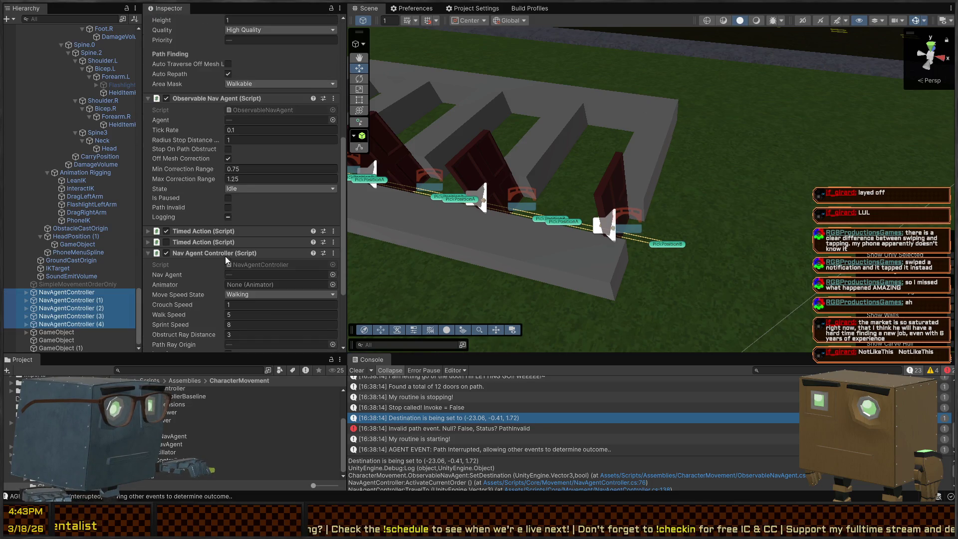
pyautogui.click(228, 216)
pyautogui.scroll(-3, 230, 225)
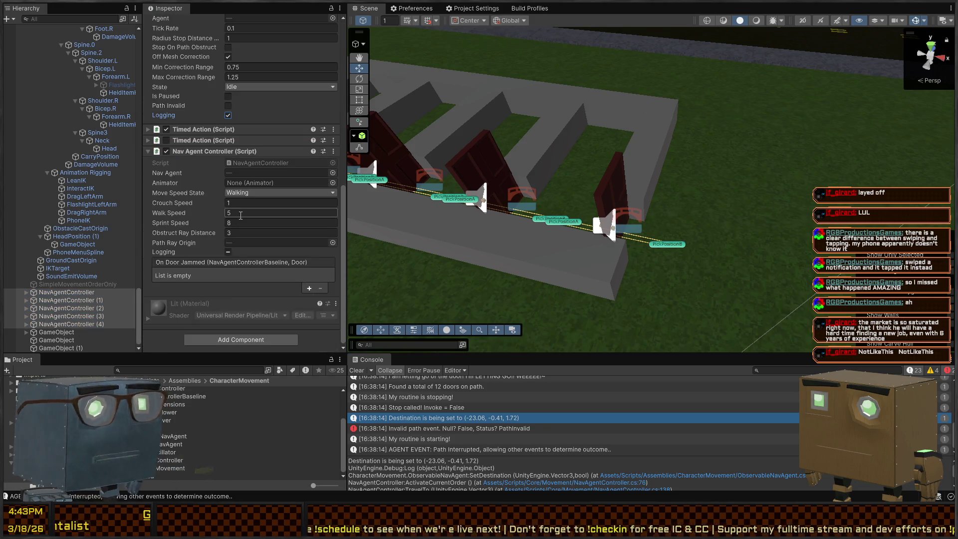
pyautogui.click(229, 253)
pyautogui.click(229, 116)
# Enable both Logging options on NavAgentController (1) only and enter play mode.
pyautogui.click(82, 301)
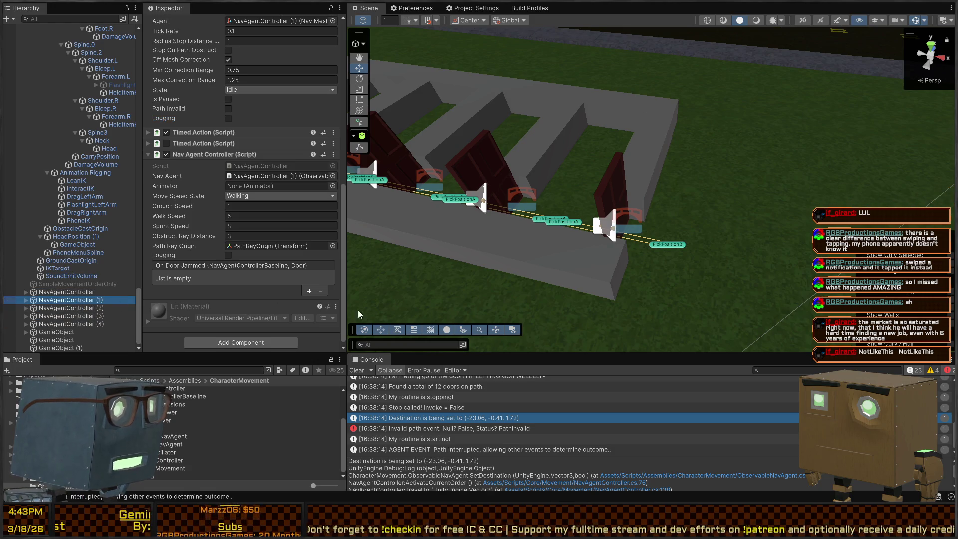
pyautogui.click(228, 255)
pyautogui.click(228, 117)
pyautogui.hotkey('ctrl', 'p')
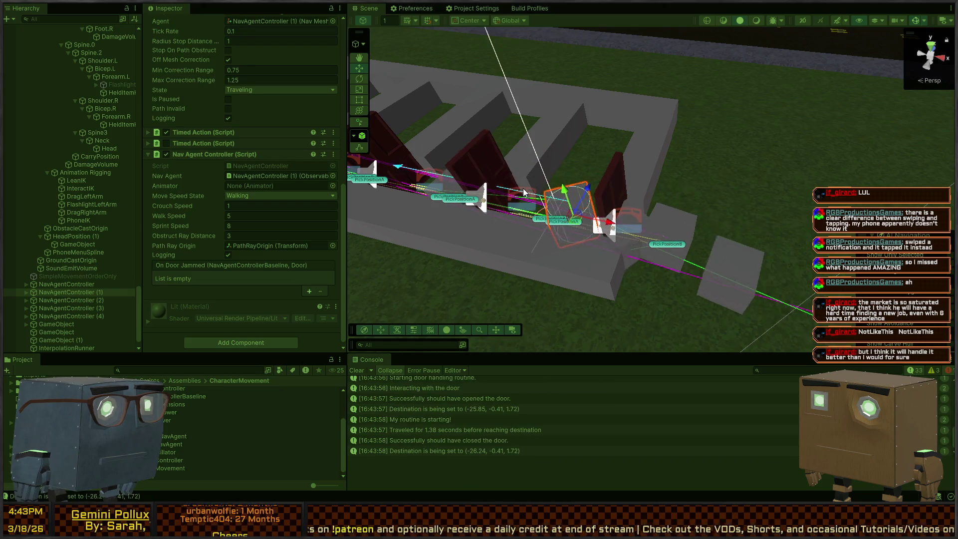
# Orbit the Scene view along the door row, select NavAgentController (2), and return to ObservableNavAgent.cs.
pyautogui.moveTo(523, 188)
pyautogui.mouseDown()
pyautogui.moveTo(621, 198)
pyautogui.moveTo(668, 214)
pyautogui.moveTo(638, 216)
pyautogui.moveTo(669, 231)
pyautogui.moveTo(534, 213)
pyautogui.moveTo(609, 249)
pyautogui.mouseUp()
pyautogui.click(602, 226)
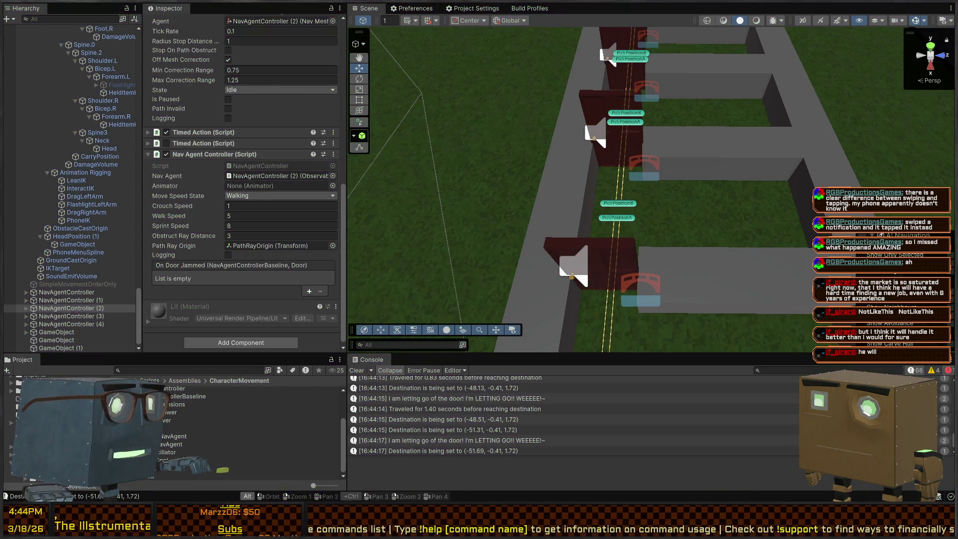
pyautogui.hotkey('alt', 'Tab')
pyautogui.scroll(2, 333, 272)
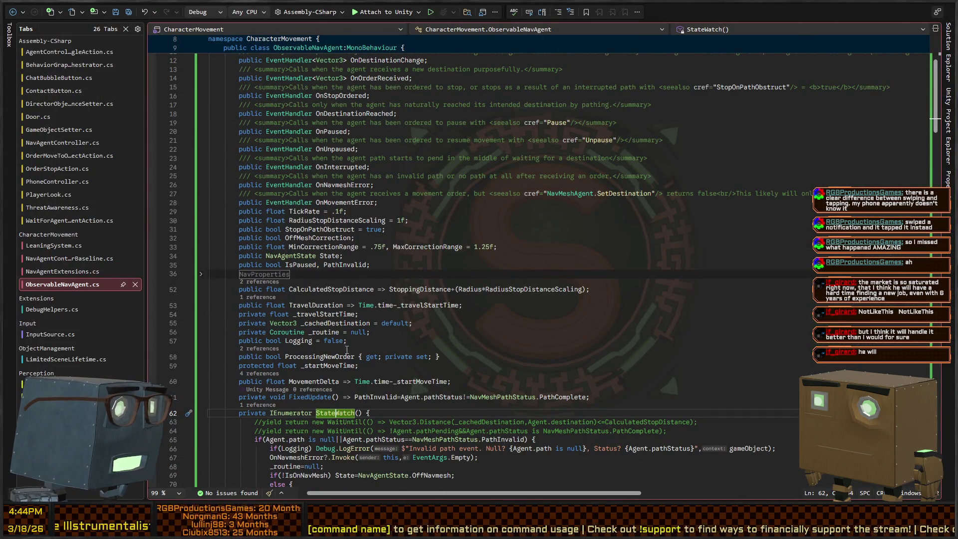
# Add a PositionDelta property below MovementDelta, with a private Vector3 _lastPosition field above it.
pyautogui.click(495, 387)
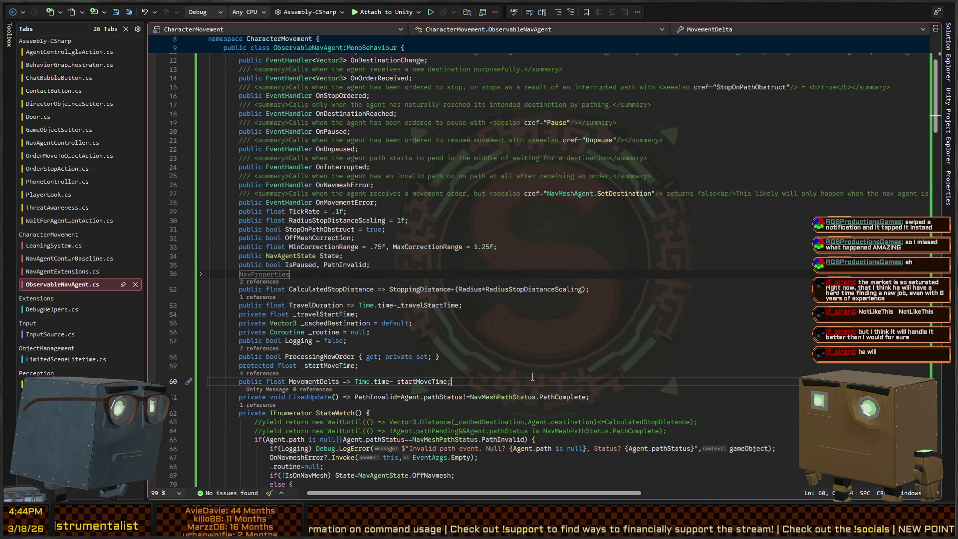
pyautogui.scroll(-6, 531, 378)
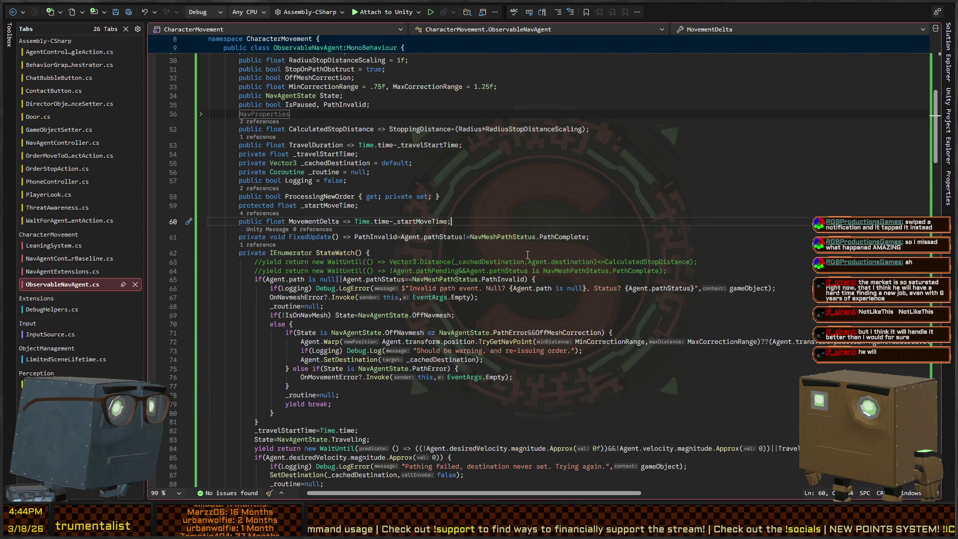
pyautogui.press('Return')
pyautogui.write('public Vector3 Posi')
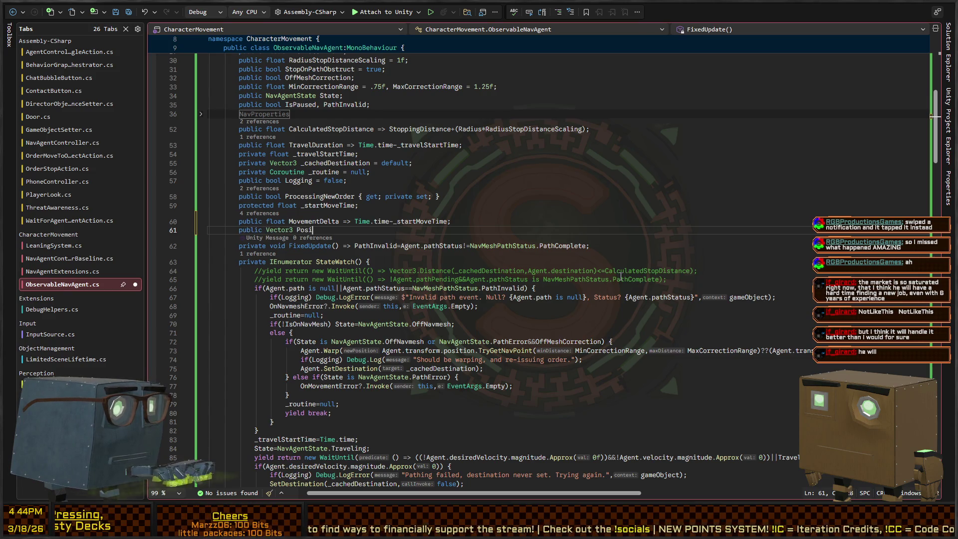
pyautogui.write('tionDelta;')
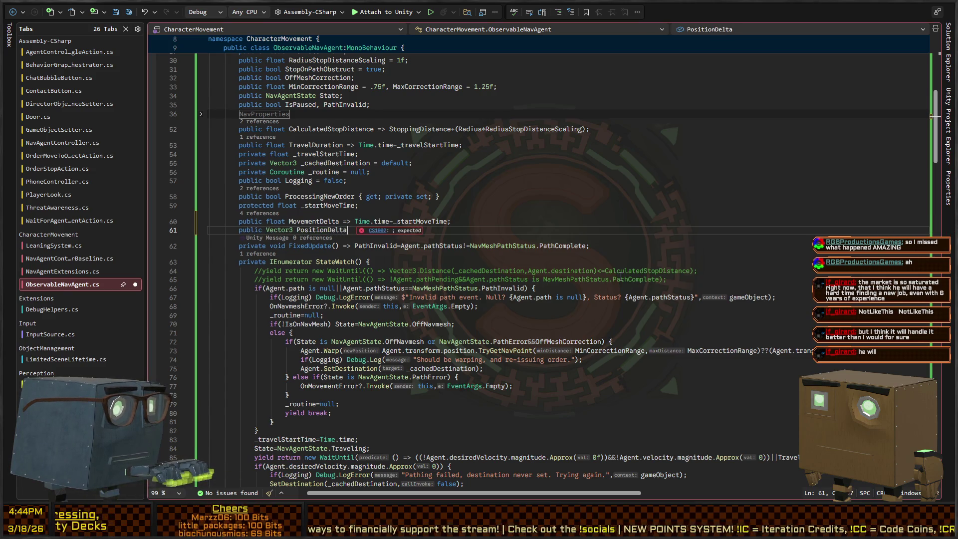
pyautogui.hotkey('ctrl', 'Return')
pyautogui.write('priv')
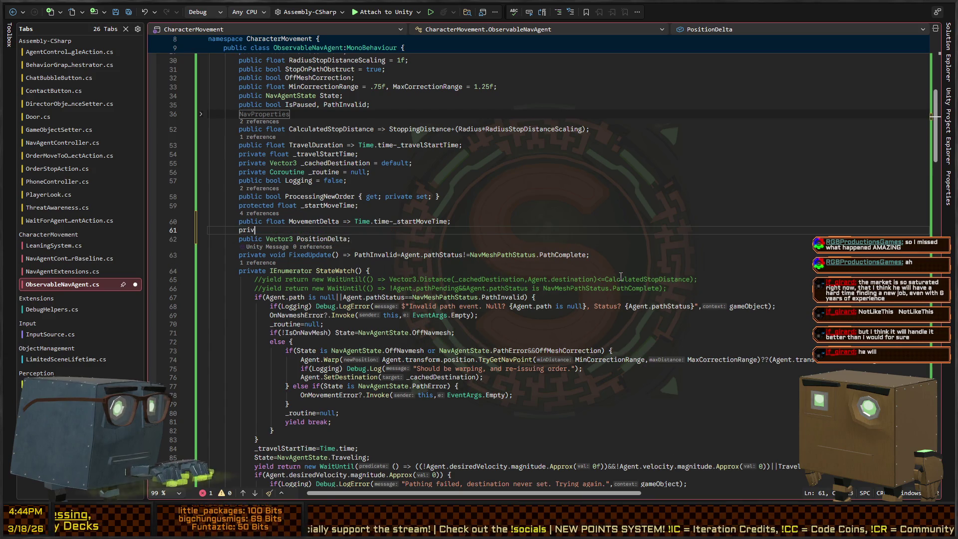
pyautogui.write('ate Vector3 _lastPosition;')
# Make PositionDelta return Agent.transform.position - _lastPosition.
pyautogui.press('Down')
pyautogui.press('Left')
pyautogui.write('=> ')
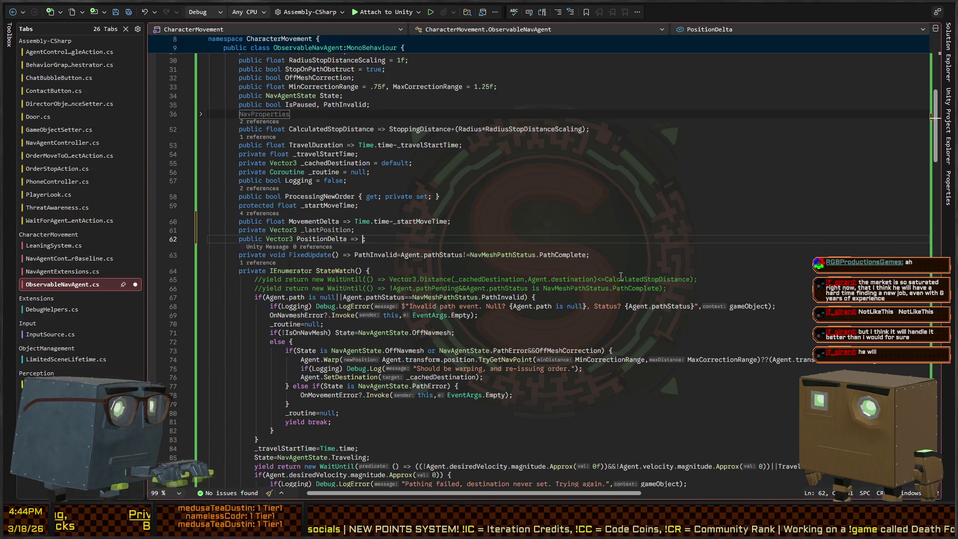
pyautogui.write('A')
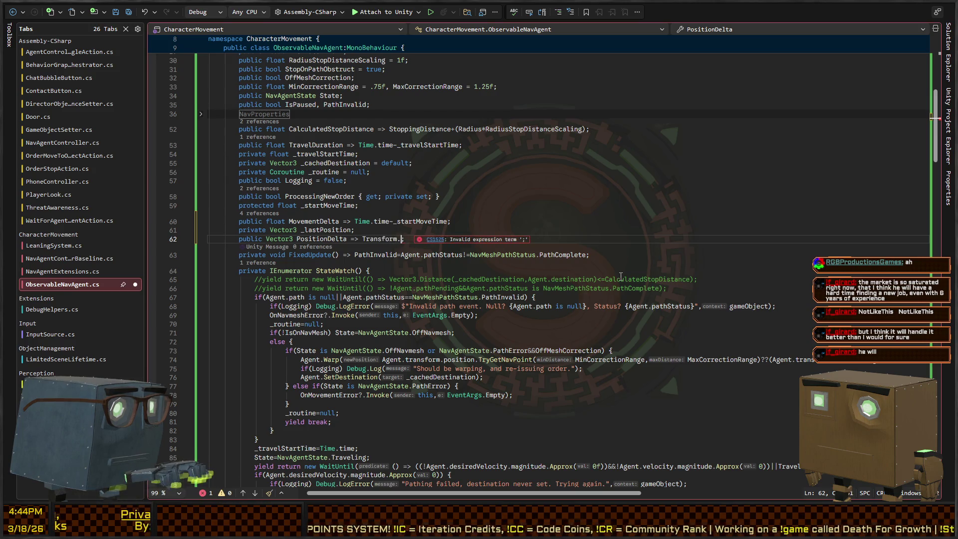
pyautogui.write('gent.tran')
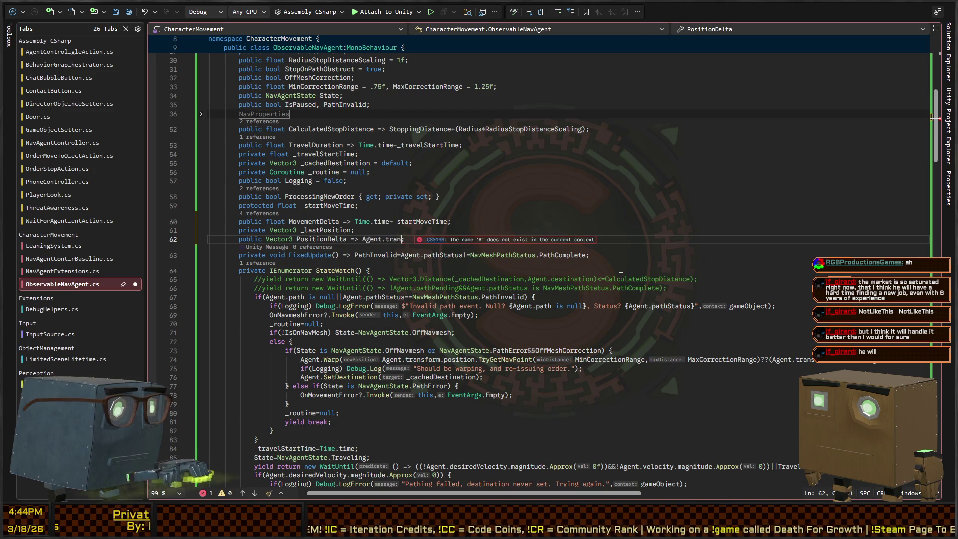
pyautogui.write('sform.position;')
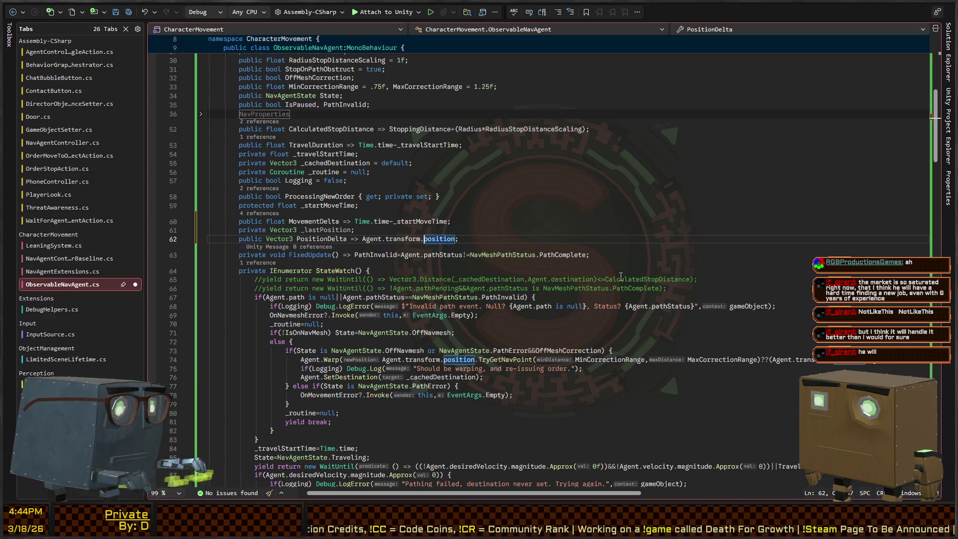
pyautogui.hotkey('ctrl', 'Left')
pyautogui.hotkey('ctrl', 'Left')
pyautogui.hotkey('ctrl', 'Left')
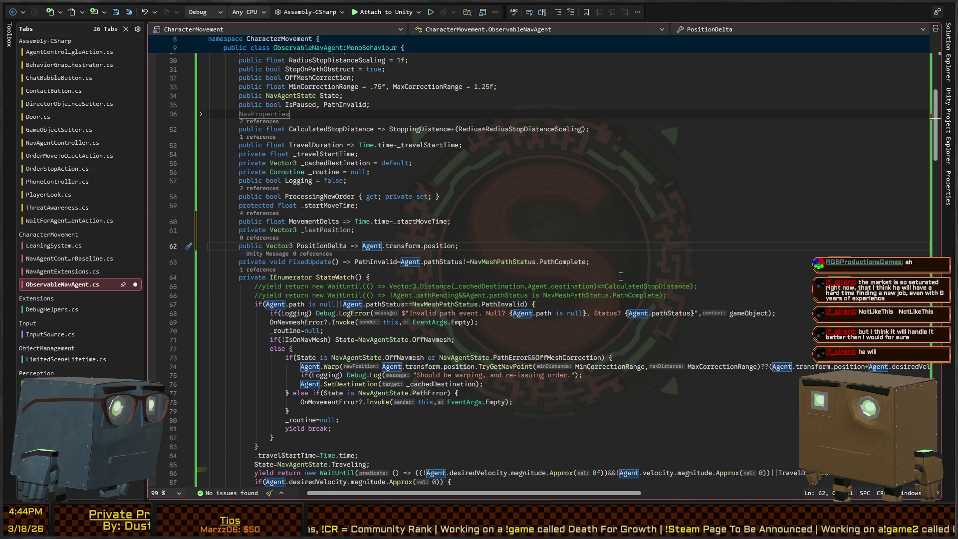
pyautogui.write('_lastPosition-')
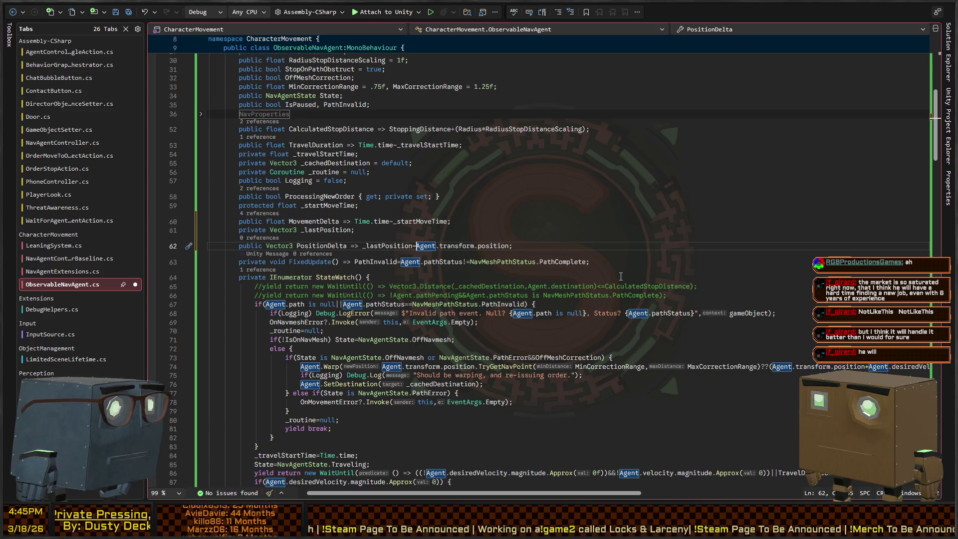
pyautogui.press('BackSpace')
pyautogui.press('BackSpace')
pyautogui.press('BackSpace')
pyautogui.press('End')
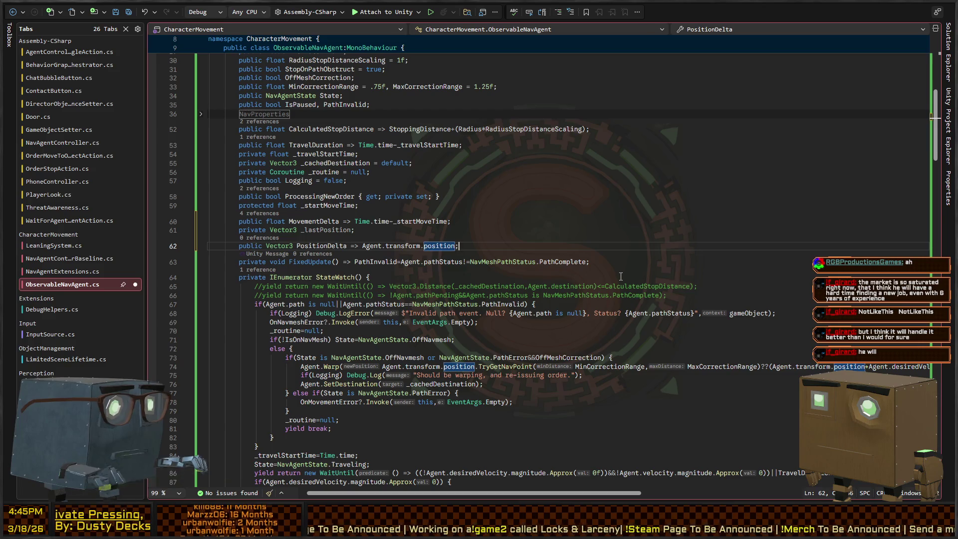
pyautogui.press('BackSpace')
pyautogui.write('-_lastPosition;')
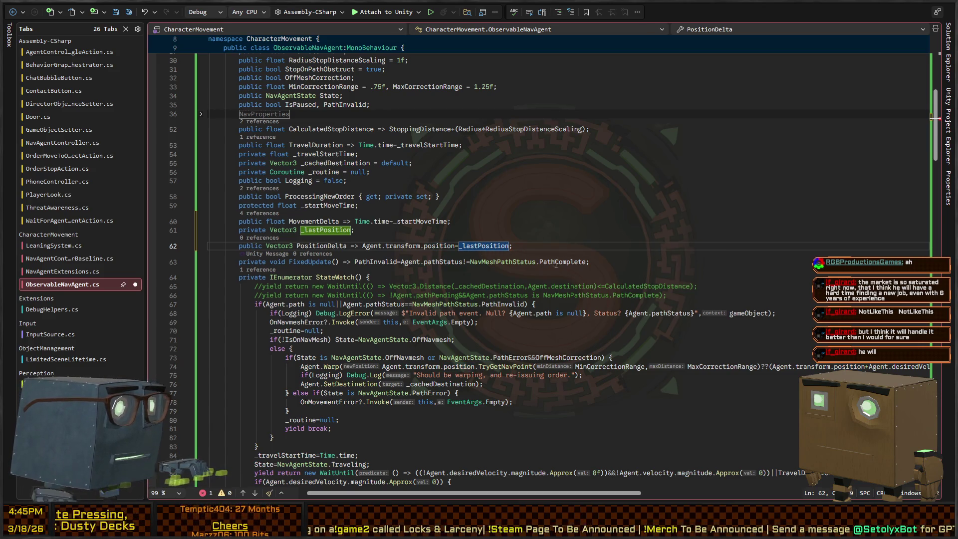
pyautogui.scroll(-10, 256, 234)
pyautogui.scroll(6, 256, 234)
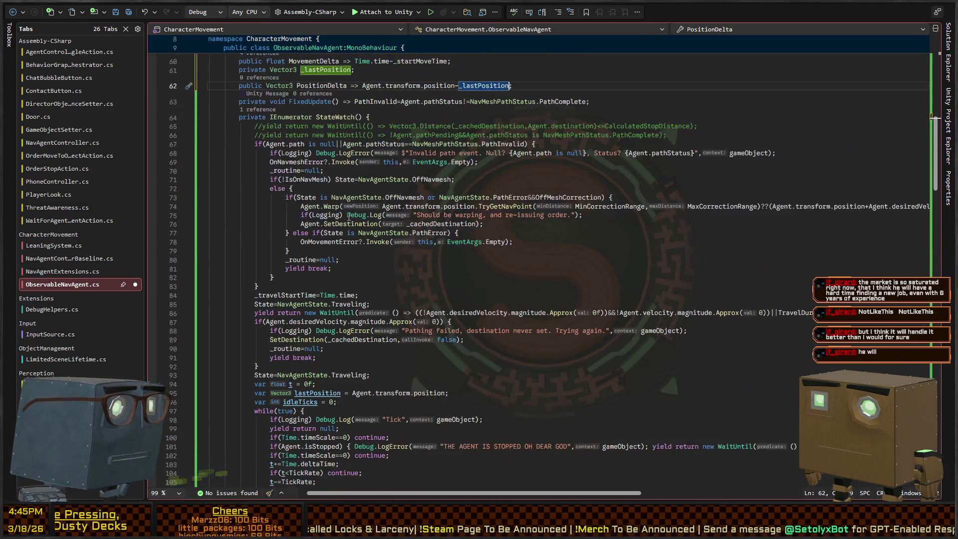
pyautogui.scroll(-5, 339, 327)
# At the start of the while(true) loop, assign Agent.transform.position to _lastPosition.
pyautogui.click(420, 251)
pyautogui.press('Return')
pyautogui.write('_lastPositi')
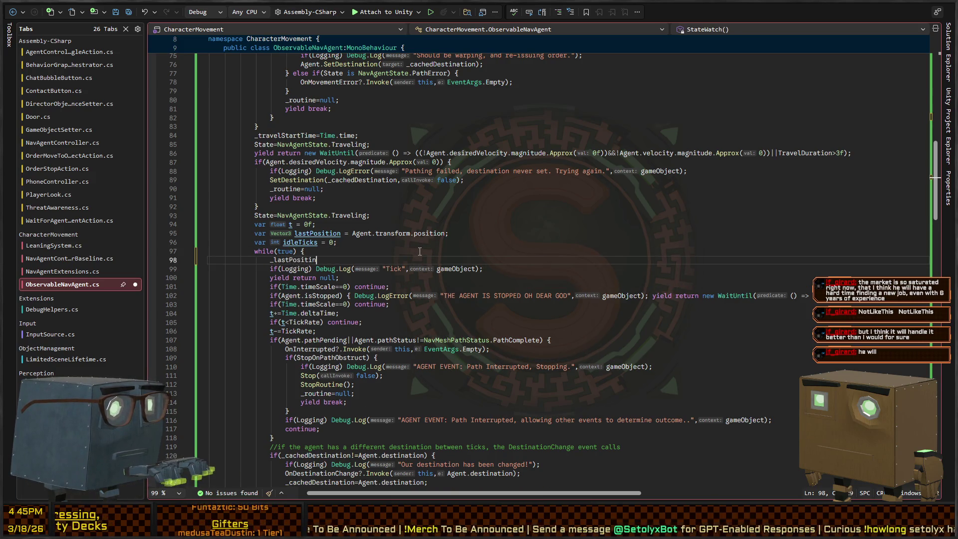
pyautogui.write('n= ')
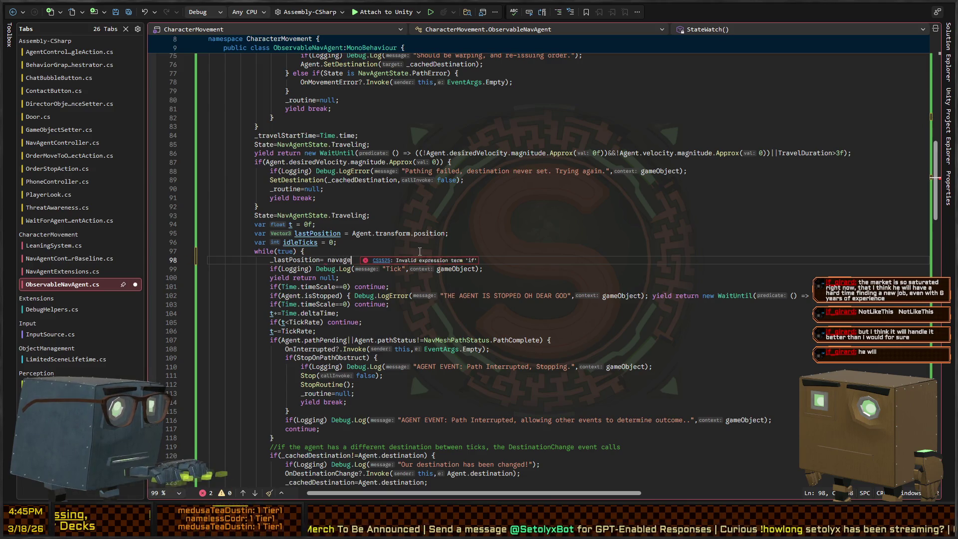
pyautogui.write('Agent.tra')
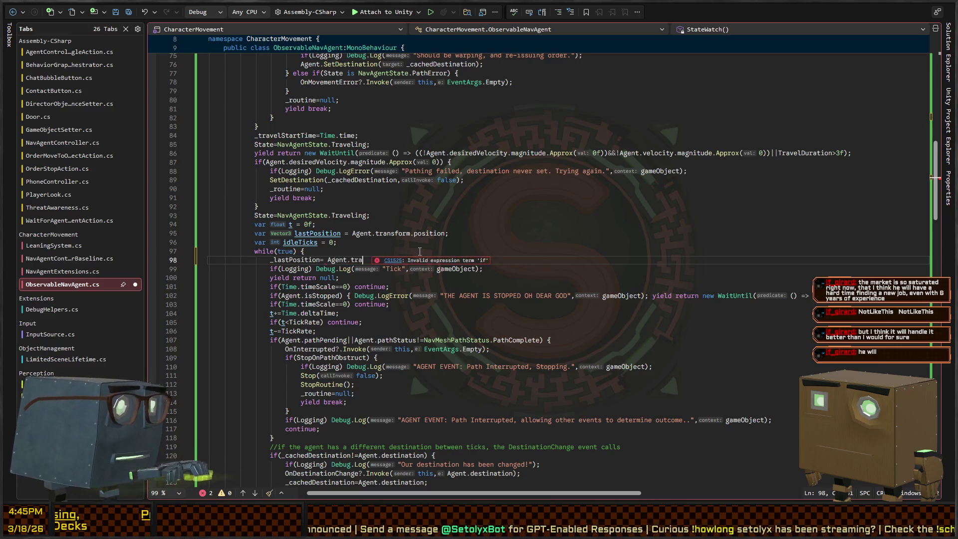
pyautogui.write('nsform.position')
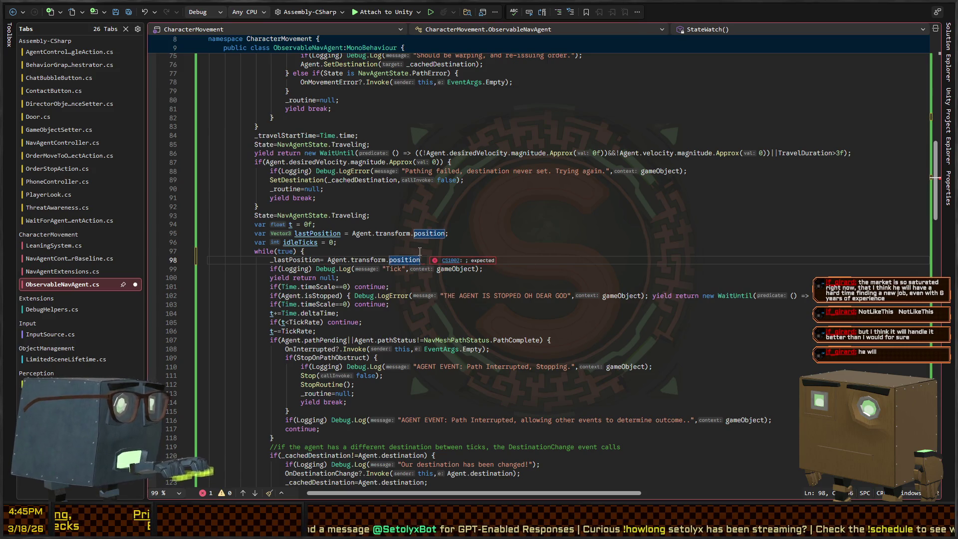
pyautogui.hotkey('shift', 'Home')
pyautogui.press('End')
pyautogui.write(';')
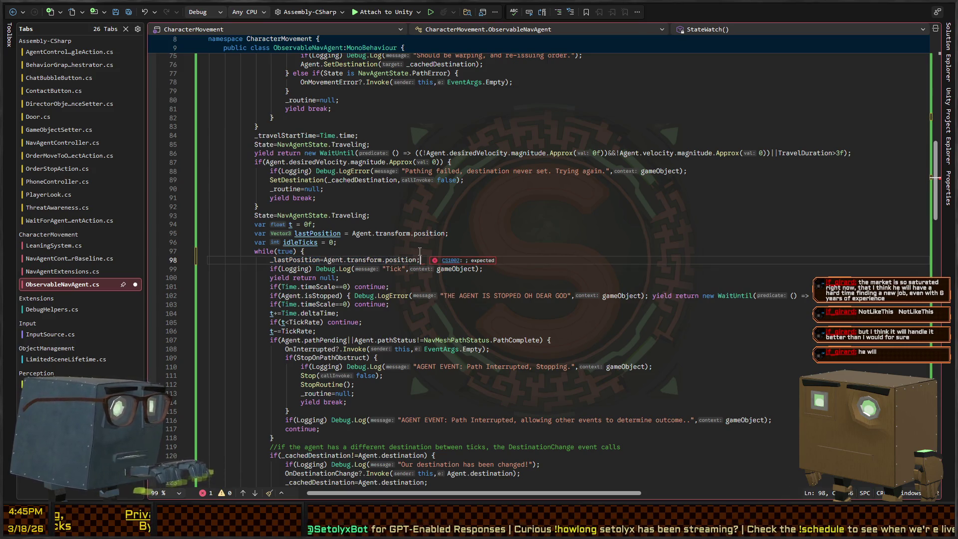
# Rename the local lastPosition variable to _lastPosition everywhere with Ctrl+R,R.
pyautogui.press('Up')
pyautogui.press('Up')
pyautogui.press('Up')
pyautogui.hotkey('ctrl', 'Left')
pyautogui.hotkey('ctrl', 'Left')
pyautogui.hotkey('ctrl', 'Left')
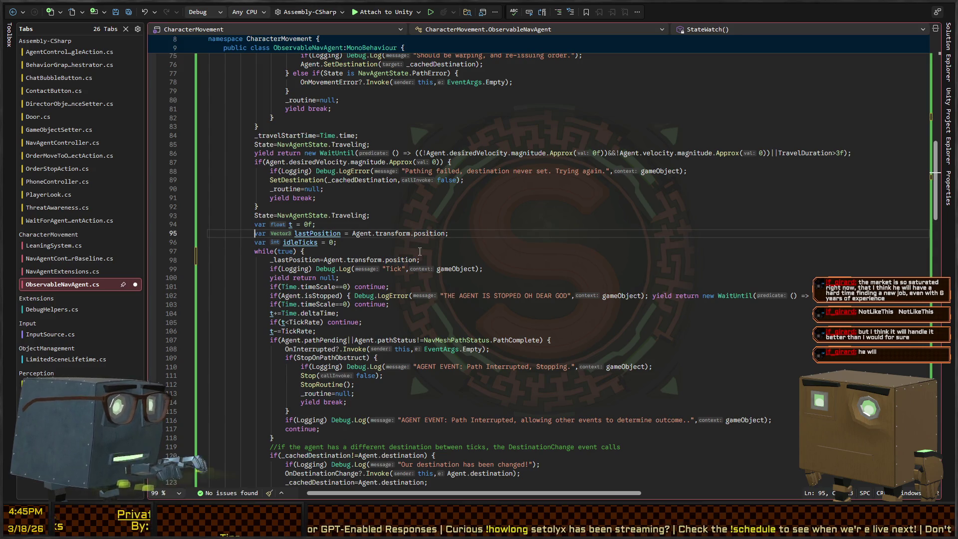
pyautogui.hotkey('ctrl', 'shift', 'Right')
pyautogui.hotkey('shift', 'alt', '.')
pyautogui.hotkey('shift', 'alt', '.')
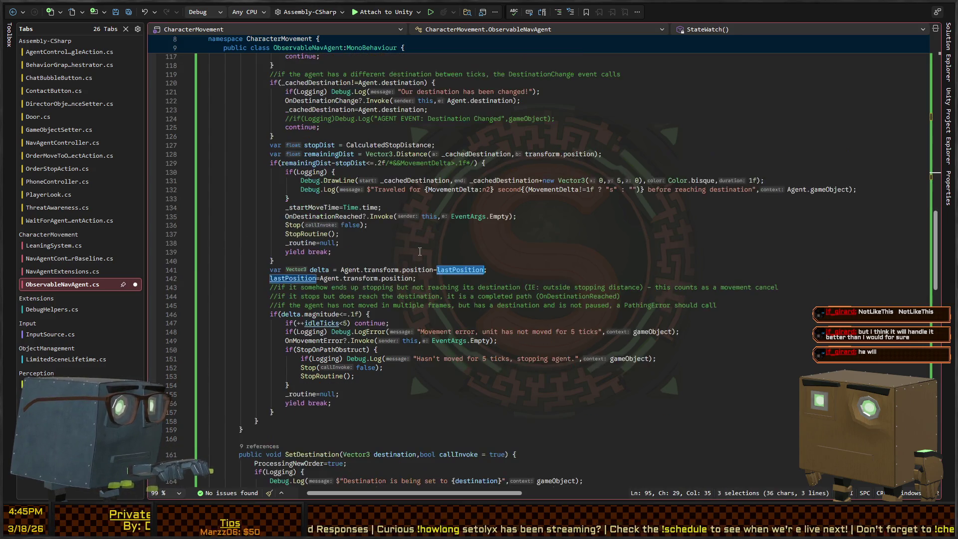
pyautogui.hotkey('shift', 'alt', ',')
pyautogui.press('Escape')
pyautogui.press('Left')
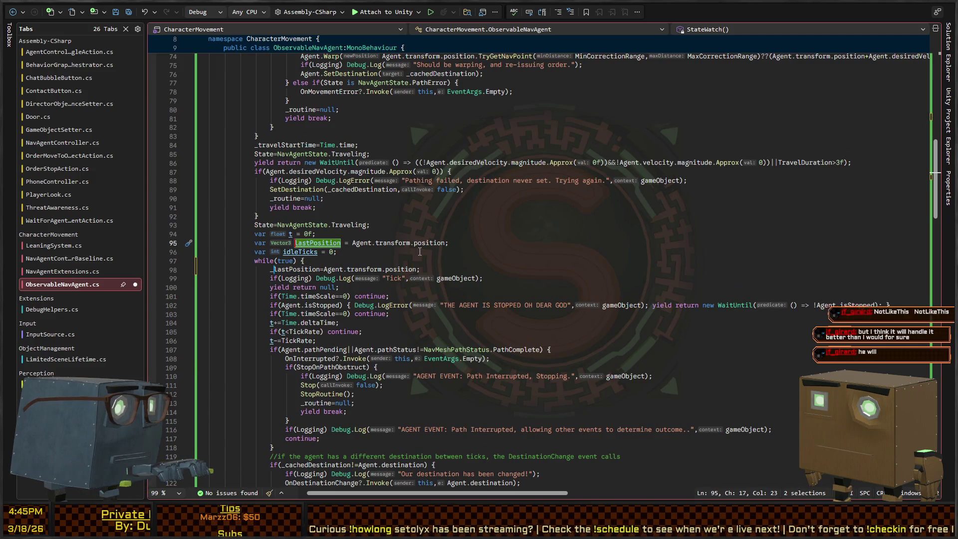
pyautogui.hotkey('ctrl', 'r')
pyautogui.hotkey('ctrl', 'r')
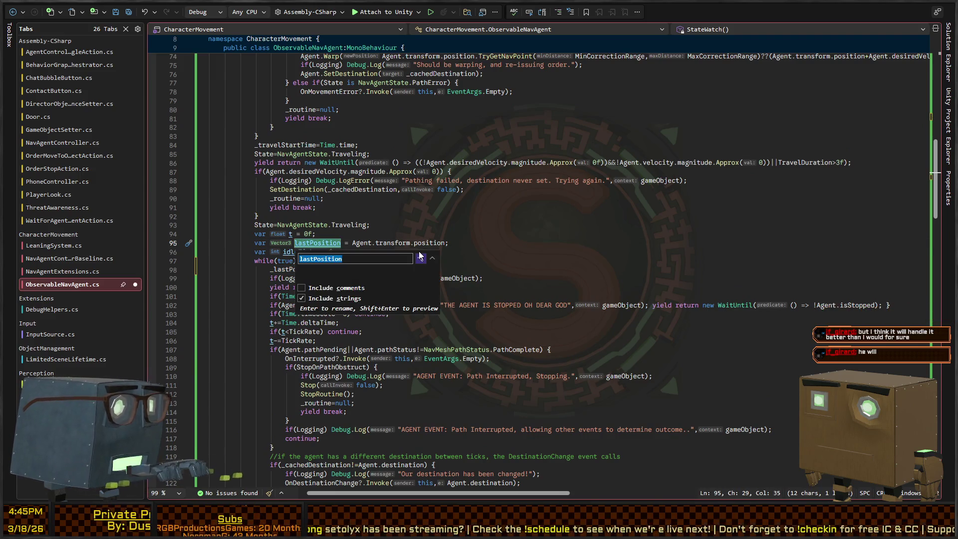
pyautogui.write('_lastPosition')
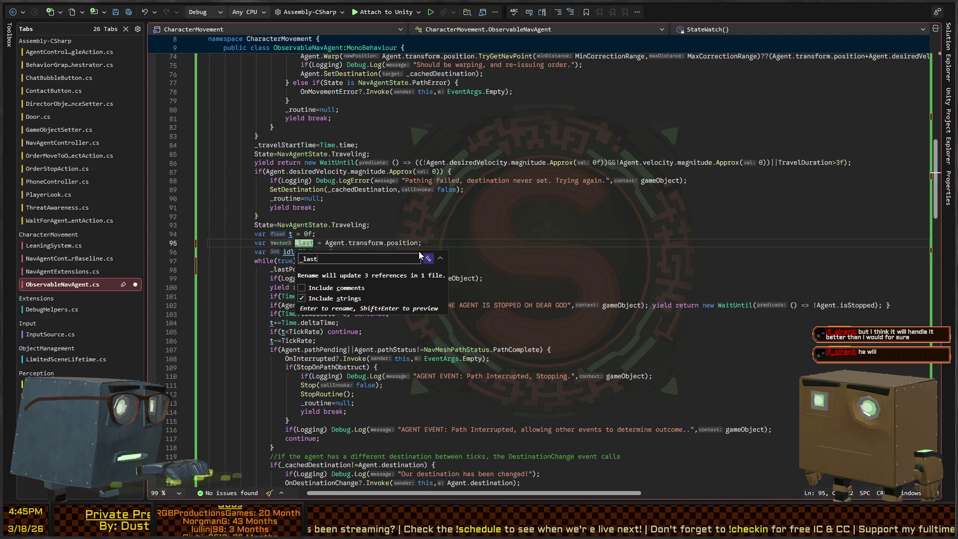
pyautogui.press('Return')
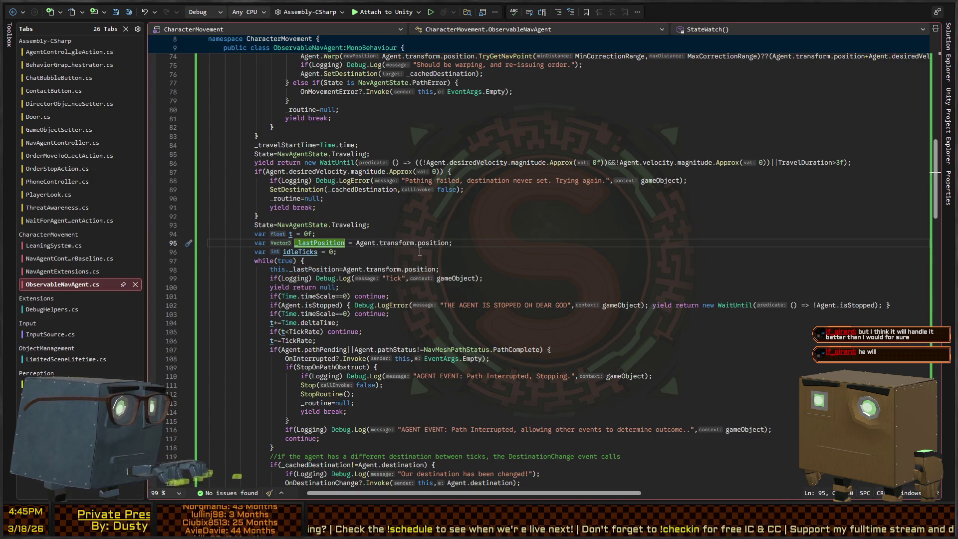
# Delete the local declaration and in-loop assignment, and set _lastPosition=Agent.transform.position above while(true).
pyautogui.hotkey('ctrl', 'x')
pyautogui.press('Down')
pyautogui.press('Down')
pyautogui.press('Home')
pyautogui.press('Delete')
pyautogui.press('Delete')
pyautogui.press('Delete')
pyautogui.hotkey('ctrl', 'shift', 'Down')
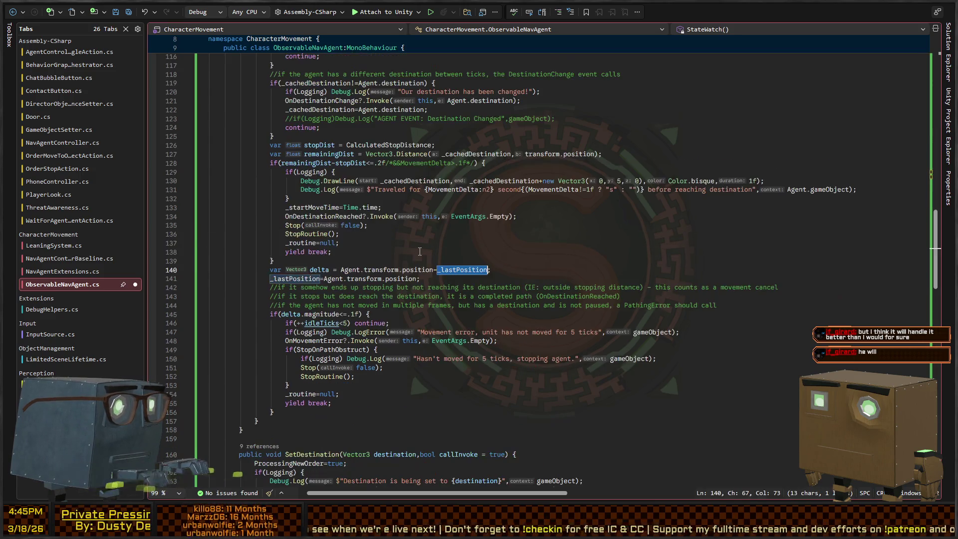
pyautogui.hotkey('ctrl', 'shift', 'Up')
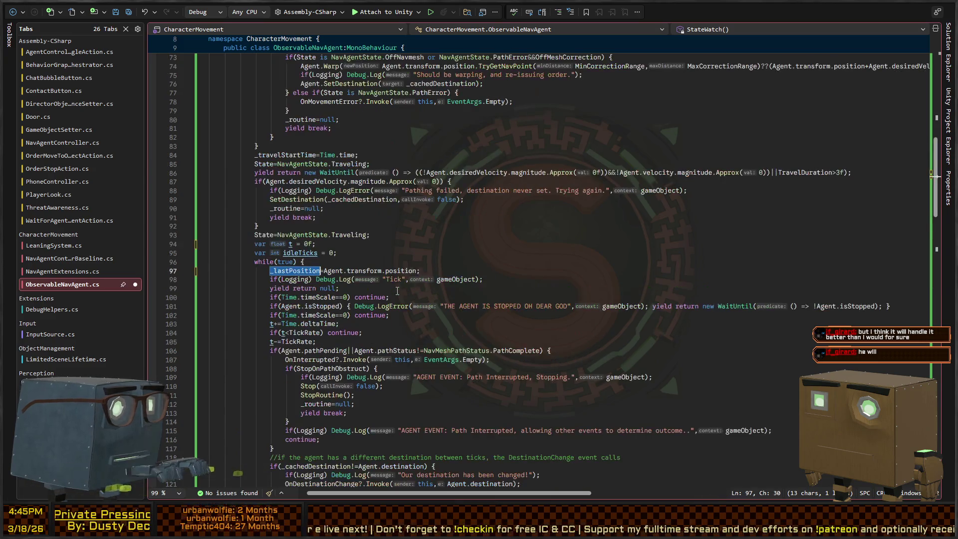
pyautogui.hotkey('shift', 'End')
pyautogui.hotkey('ctrl', 'x')
pyautogui.press('BackSpace')
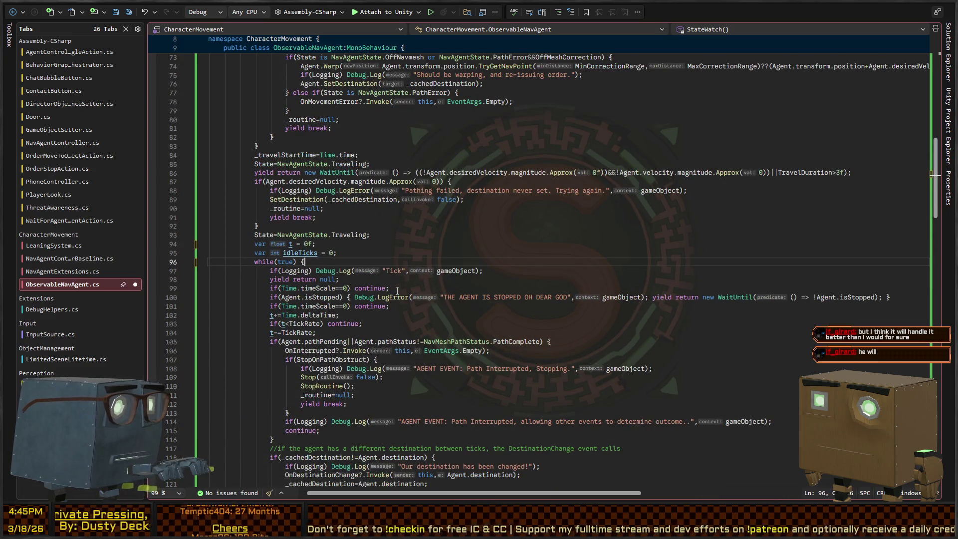
pyautogui.hotkey('ctrl', 'Return')
pyautogui.write('_last')
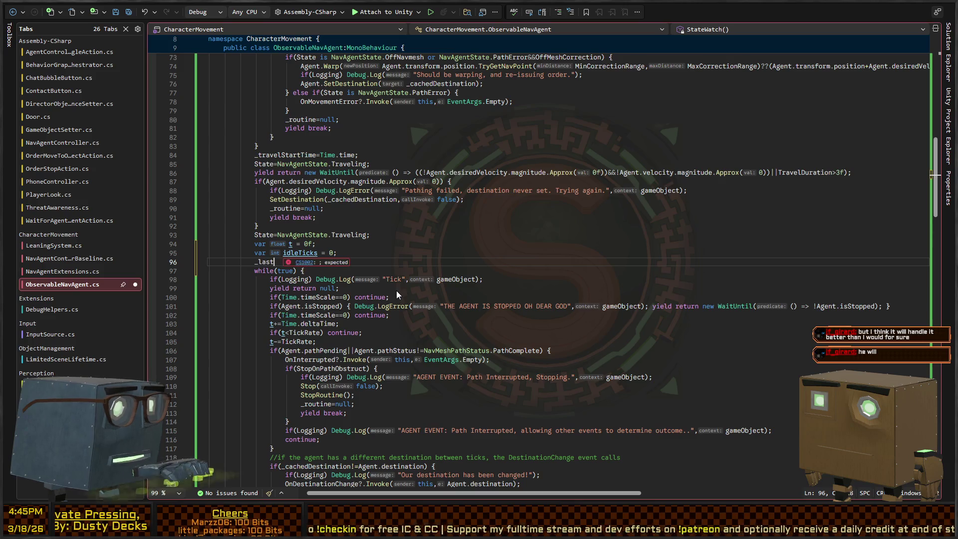
pyautogui.write('Position=Agent.')
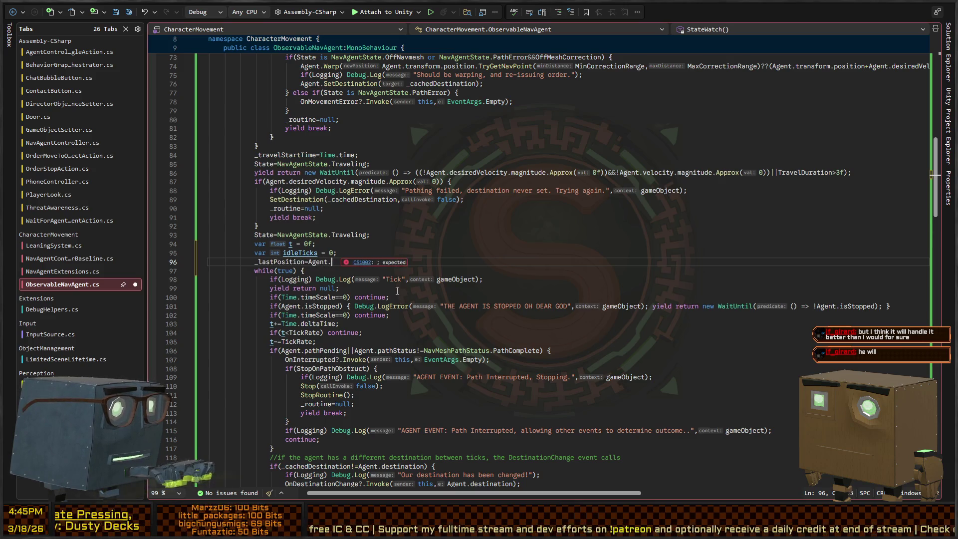
pyautogui.write('transform.position;')
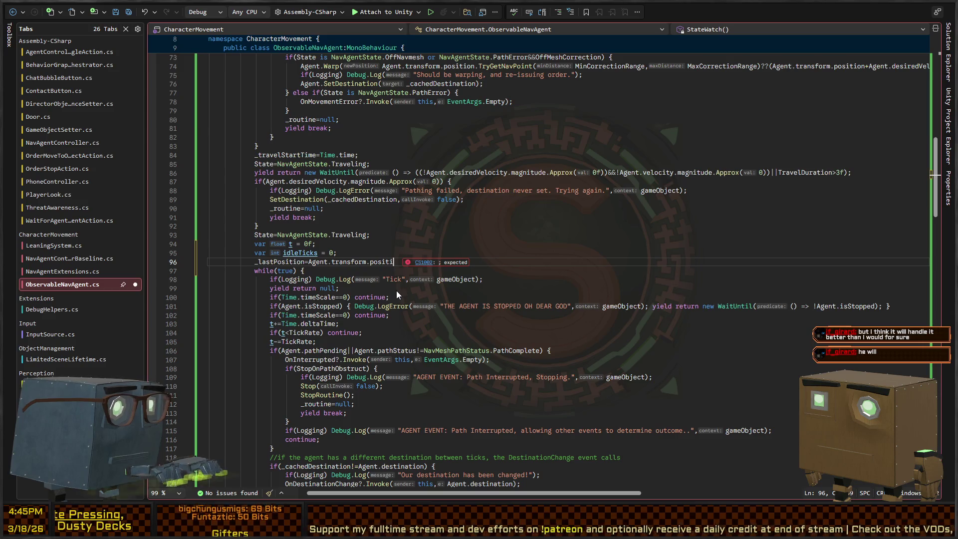
# Review how delta and _lastPosition are used further down in StateWatch.
pyautogui.scroll(-14, 327, 213)
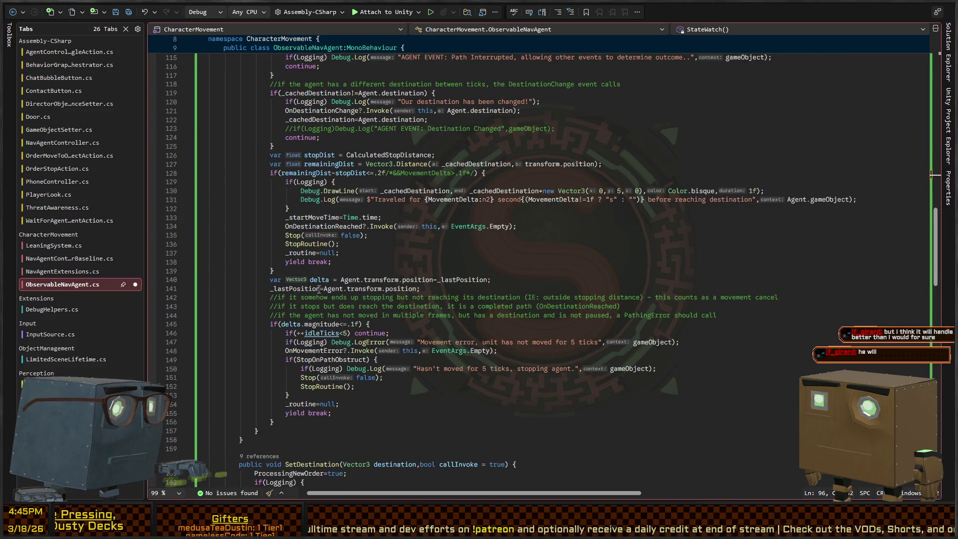
pyautogui.click(320, 279)
pyautogui.click(273, 289)
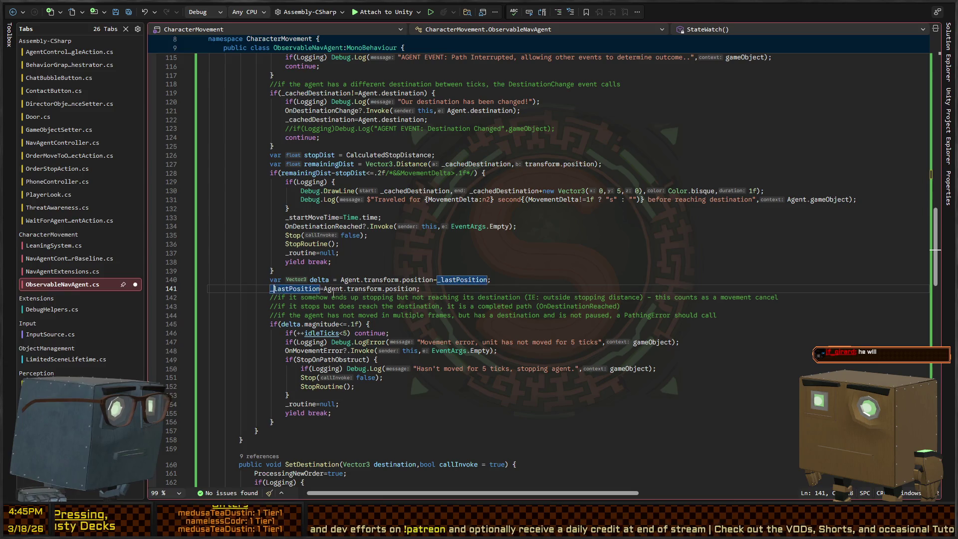
pyautogui.click(328, 281)
pyautogui.scroll(-4, 330, 280)
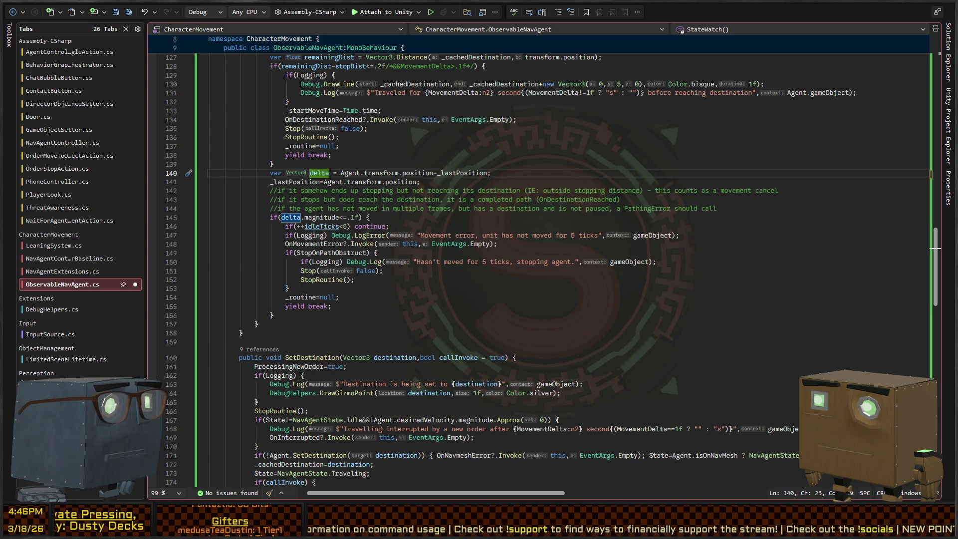
pyautogui.click(757, 211)
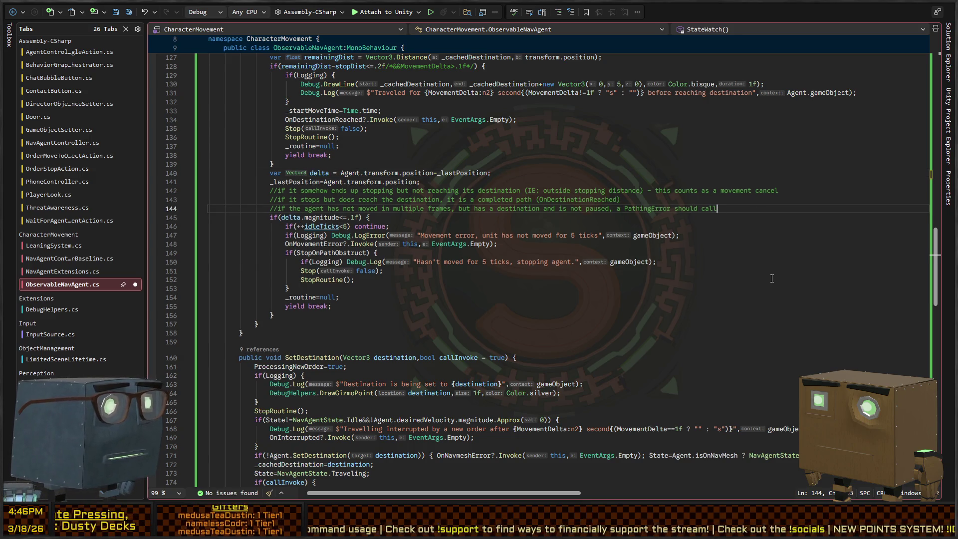
pyautogui.press('Down')
pyautogui.press('Down')
pyautogui.press('Down')
pyautogui.press('Down')
pyautogui.press('Down')
pyautogui.press('Down')
pyautogui.press('Up')
pyautogui.press('Up')
pyautogui.press('Up')
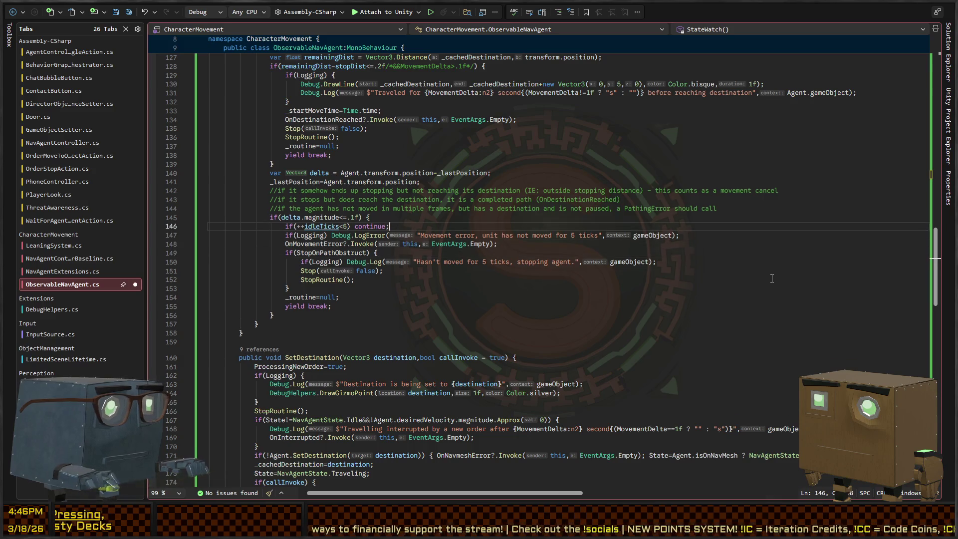
pyautogui.press('Up')
pyautogui.press('Up')
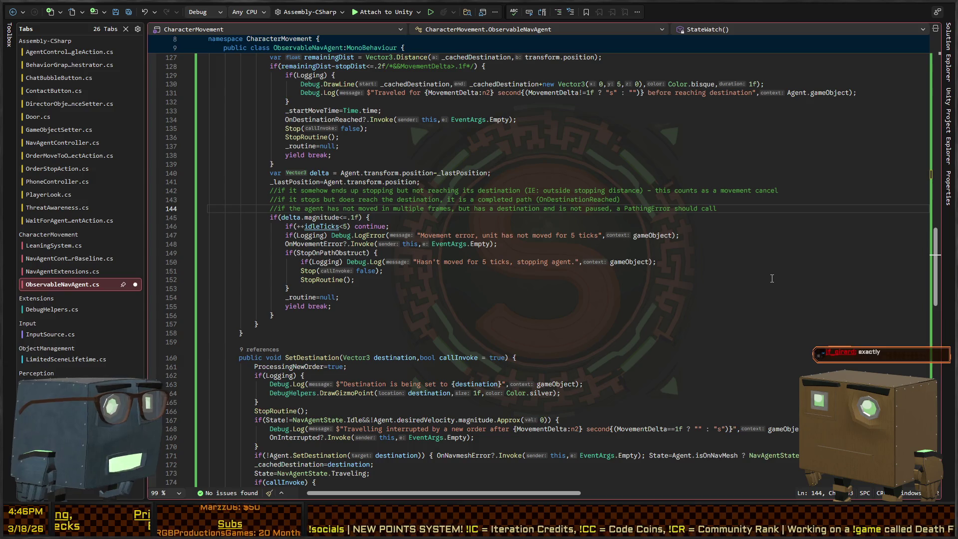
pyautogui.press('Up')
pyautogui.press('Down')
pyautogui.press('Down')
pyautogui.press('Down')
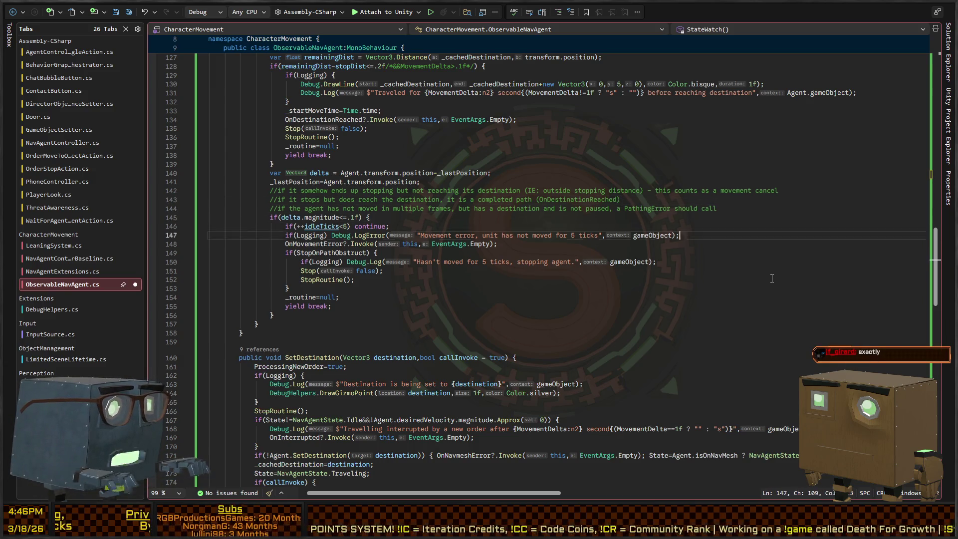
pyautogui.press('Up')
pyautogui.press('Up')
pyautogui.press('Up')
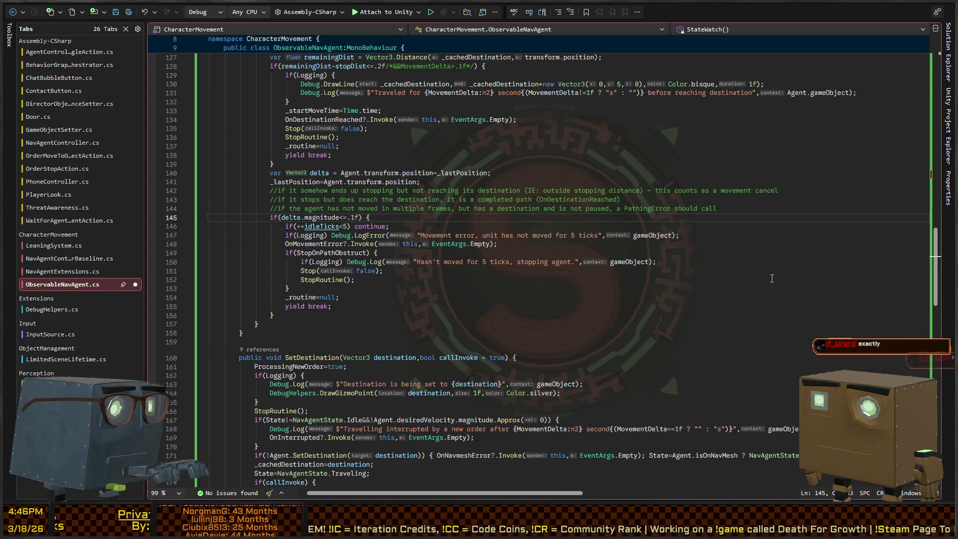
pyautogui.click(405, 290)
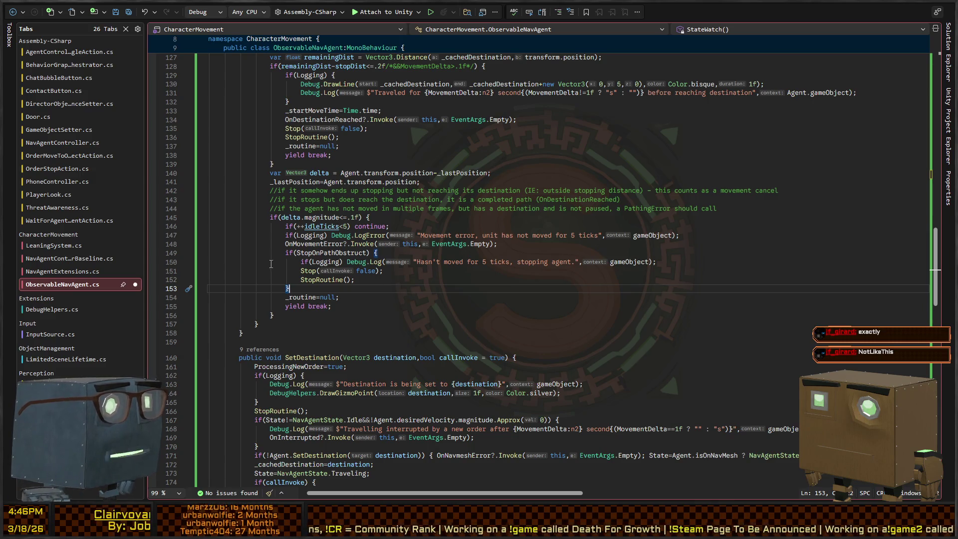
pyautogui.scroll(-2, 266, 168)
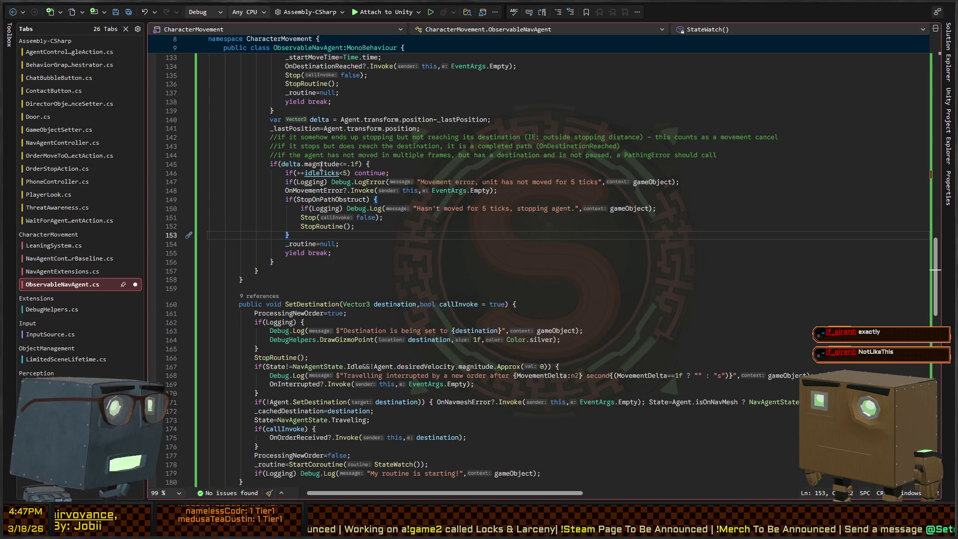
pyautogui.moveTo(348, 164); pyautogui.dragTo(356, 164)
# Change the idle check to delta.magnitude<=1, select StopOnPathObstruct, and view the agents in Unity.
pyautogui.write('1')
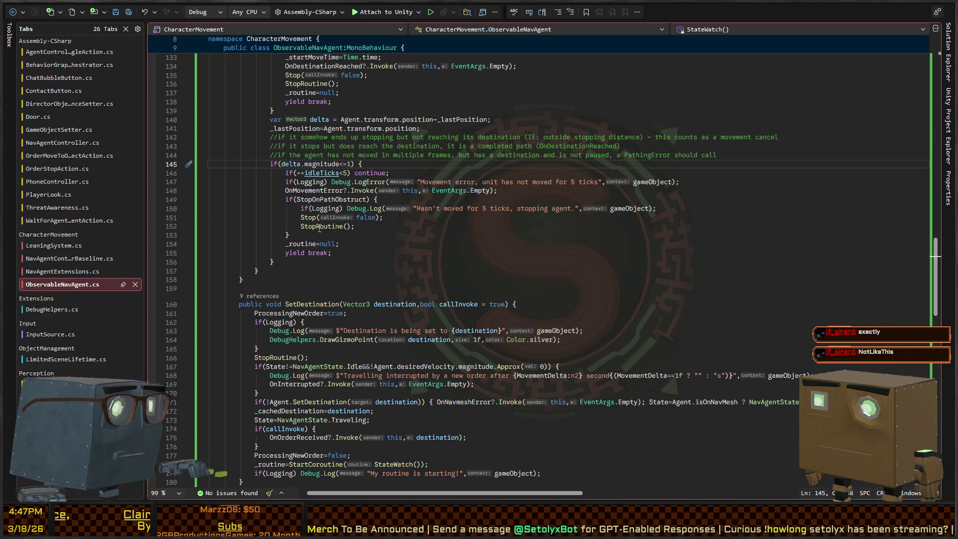
pyautogui.doubleClick(332, 199)
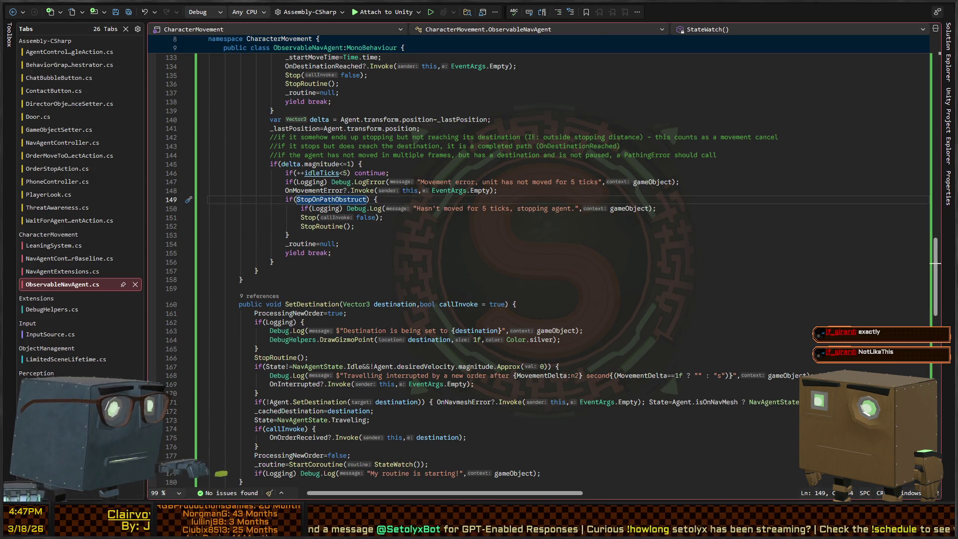
pyautogui.hotkey('alt', 'Tab')
pyautogui.moveTo(510, 185); pyautogui.dragTo(468, 126)
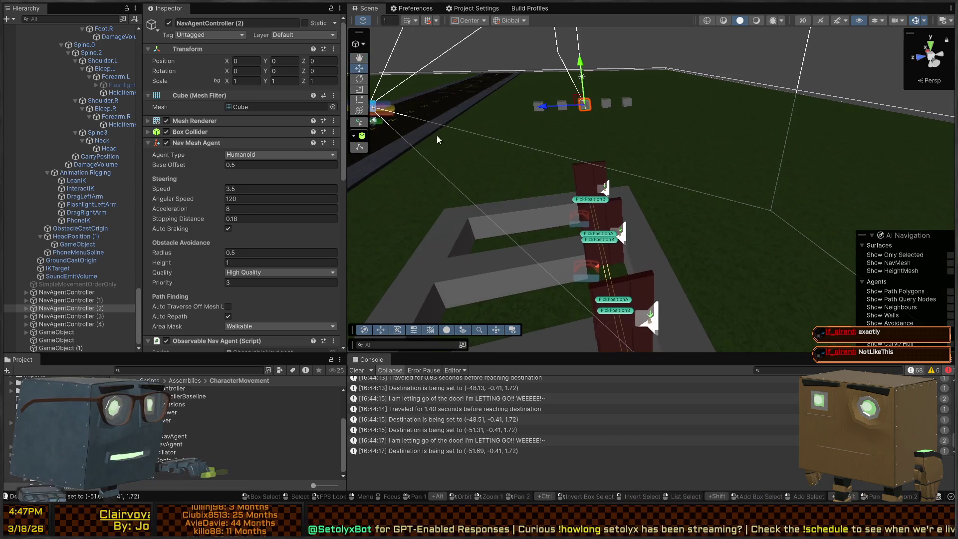
# Scroll the Inspector to read the Stop On Path Obstruct setting, then return to Rider.
pyautogui.scroll(-5, 211, 214)
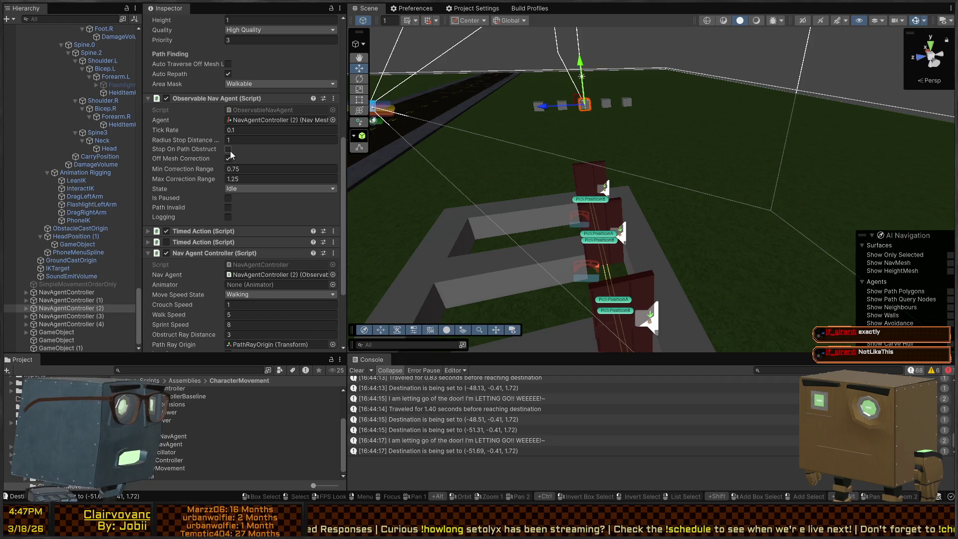
pyautogui.hotkey('alt', 'Tab')
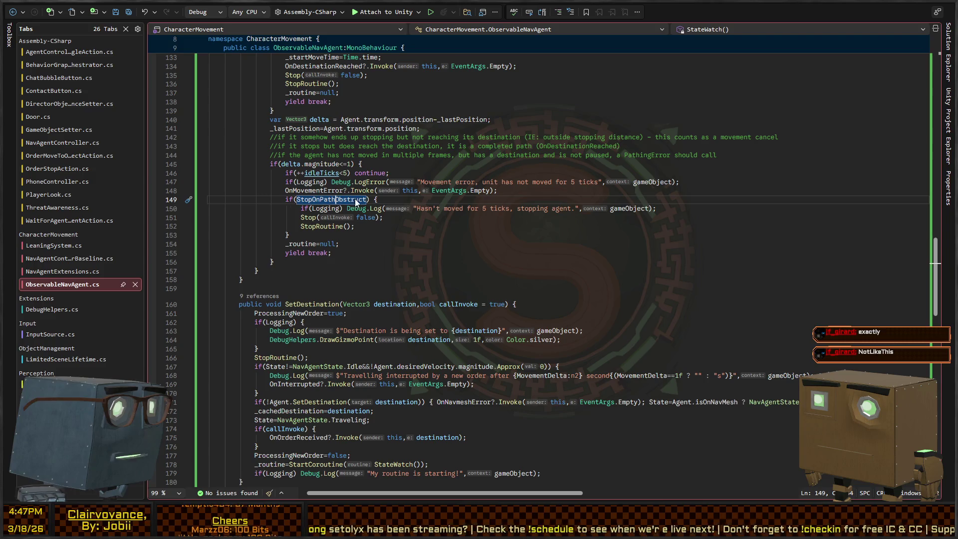
# Add continue after OnMovementError, moved below the if(StopOnPathObstruct) block as an else continue, and save.
pyautogui.click(530, 191)
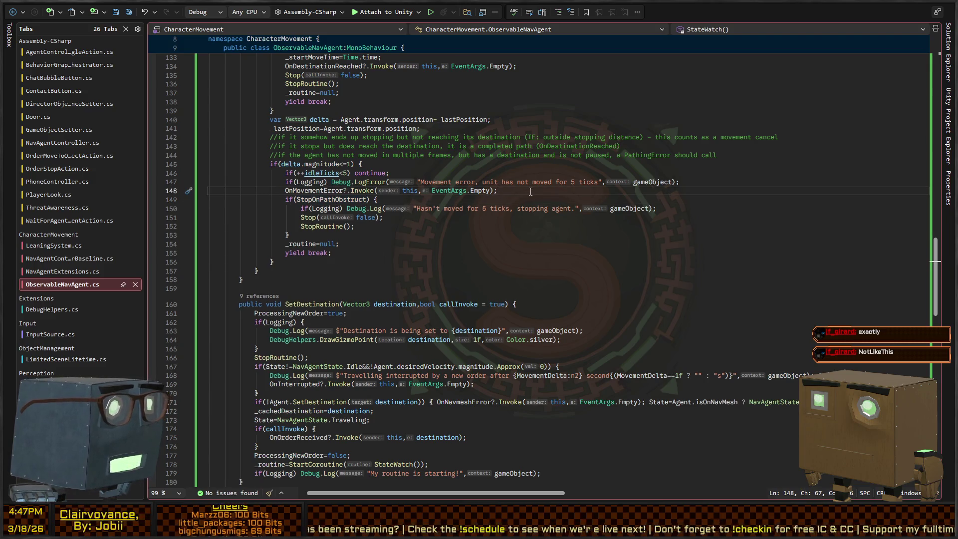
pyautogui.press('Return')
pyautogui.write('continue;')
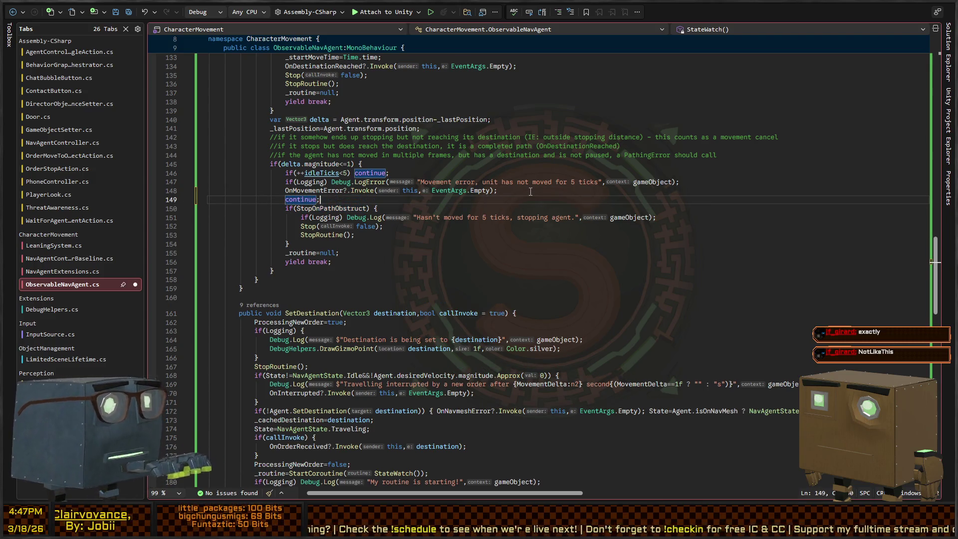
pyautogui.hotkey('ctrl', 's')
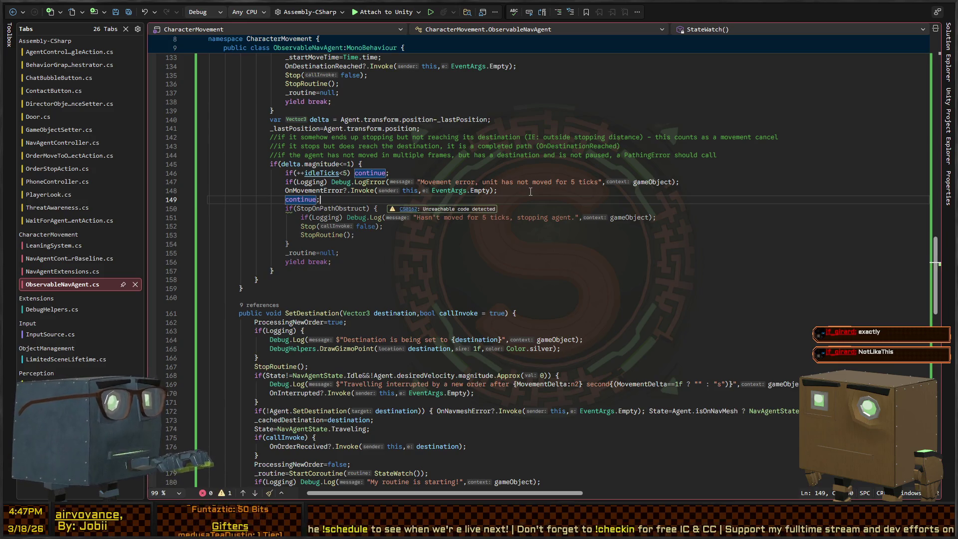
pyautogui.hotkey('alt', 'shift', 'Down')
pyautogui.hotkey('alt', 'shift', 'Down')
pyautogui.hotkey('alt', 'shift', 'Down')
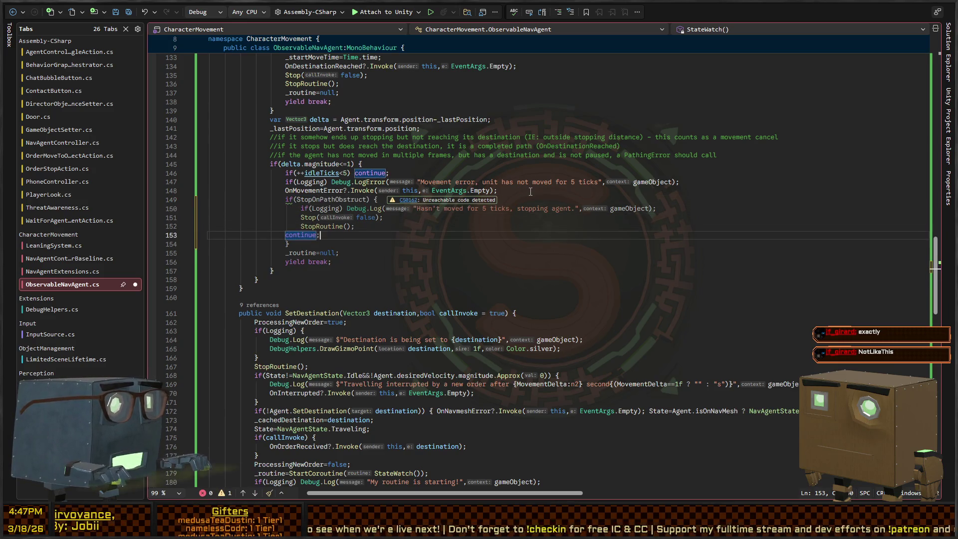
pyautogui.write('else')
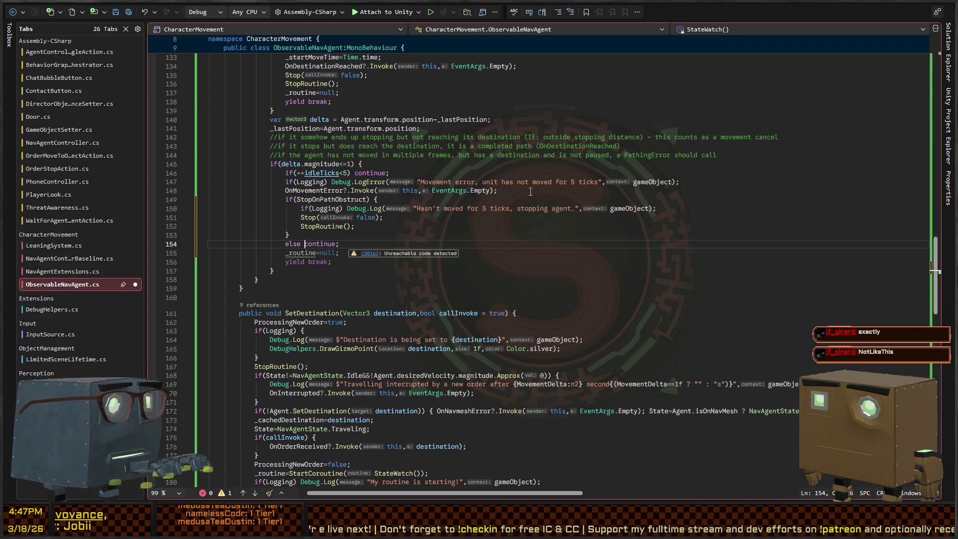
pyautogui.press('BackSpace')
pyautogui.press('Down')
pyautogui.press('Down')
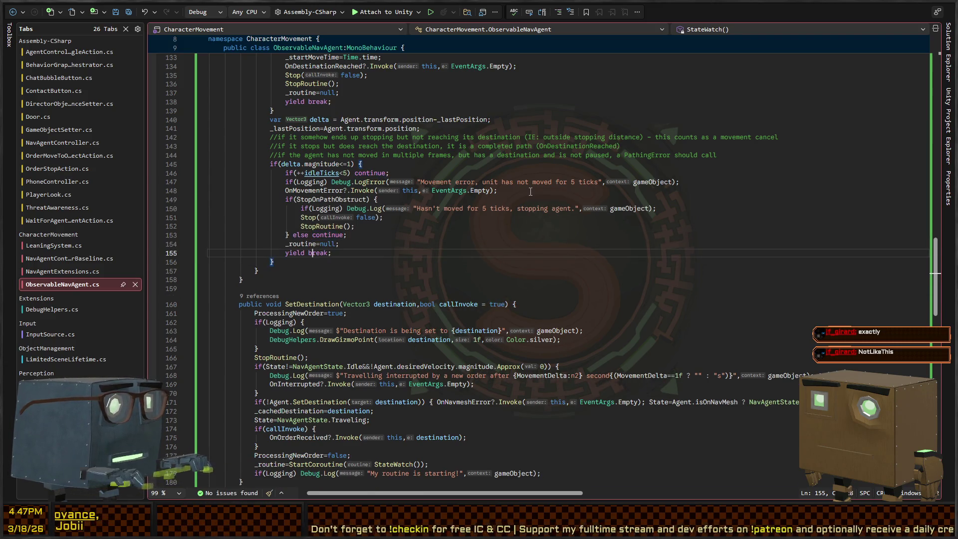
pyautogui.press('Up')
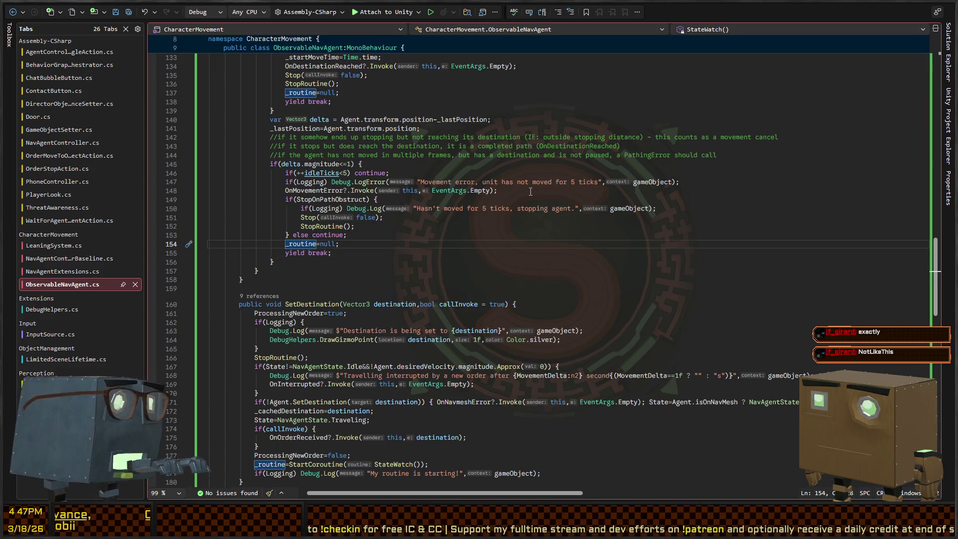
pyautogui.press('Down')
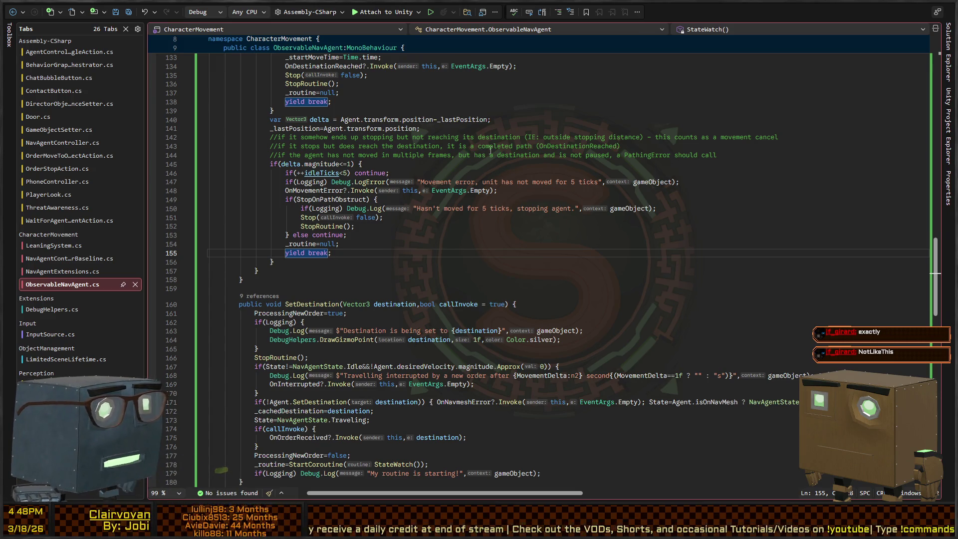
pyautogui.hotkey('alt', 'Tab')
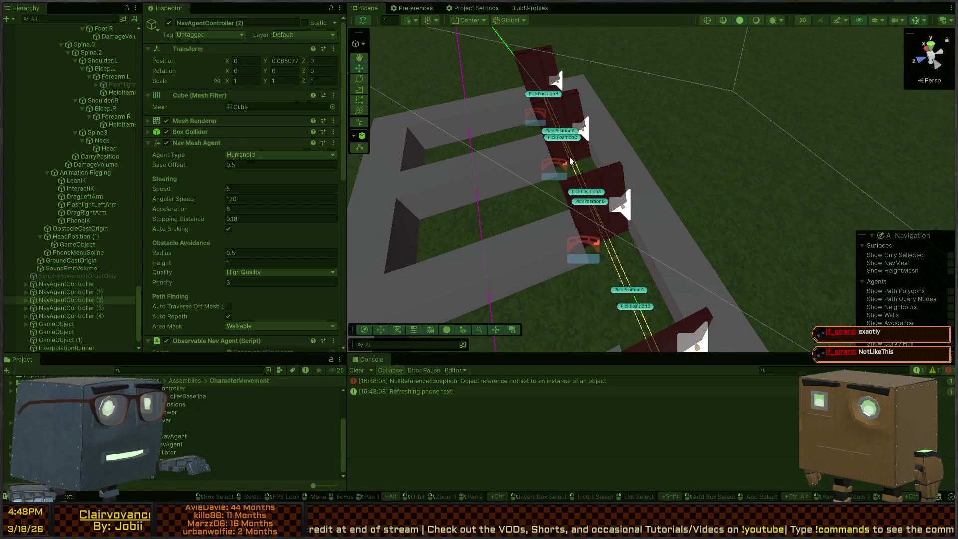
# Orbit and zoom the Scene view onto the wall rows, select NavAgentController (4) and scroll its Inspector.
pyautogui.moveTo(570, 159); pyautogui.dragTo(820, 234)
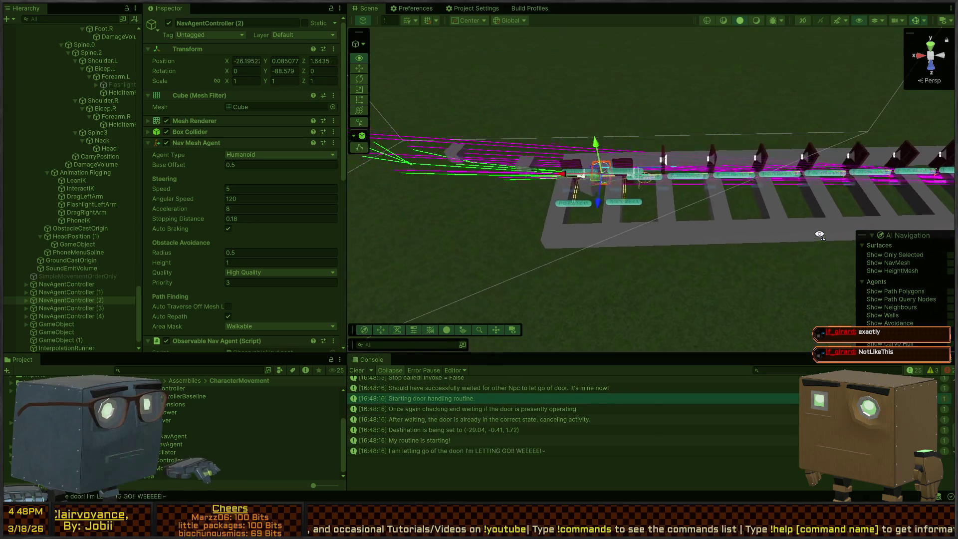
pyautogui.moveTo(820, 234)
pyautogui.mouseDown()
pyautogui.moveTo(641, 250)
pyautogui.moveTo(794, 261)
pyautogui.moveTo(634, 293)
pyautogui.moveTo(592, 299)
pyautogui.moveTo(473, 282)
pyautogui.moveTo(554, 261)
pyautogui.moveTo(540, 230)
pyautogui.mouseUp()
pyautogui.scroll(10, 540, 231)
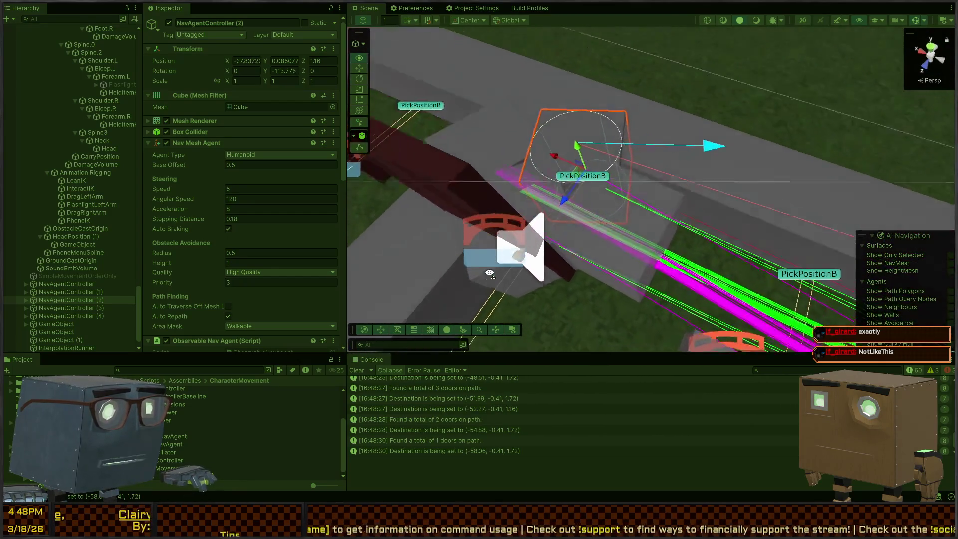
pyautogui.click(623, 241)
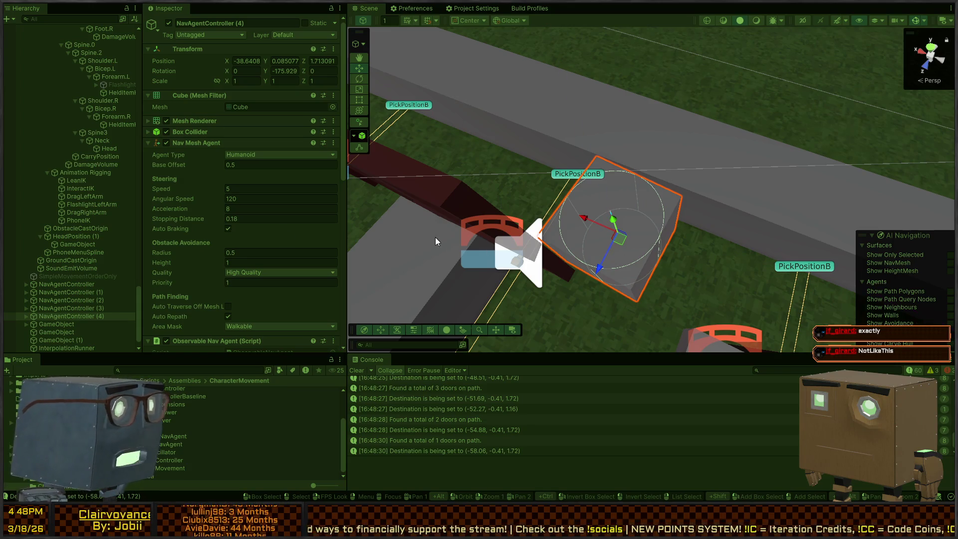
pyautogui.scroll(-5, 211, 205)
pyautogui.scroll(-4, 172, 195)
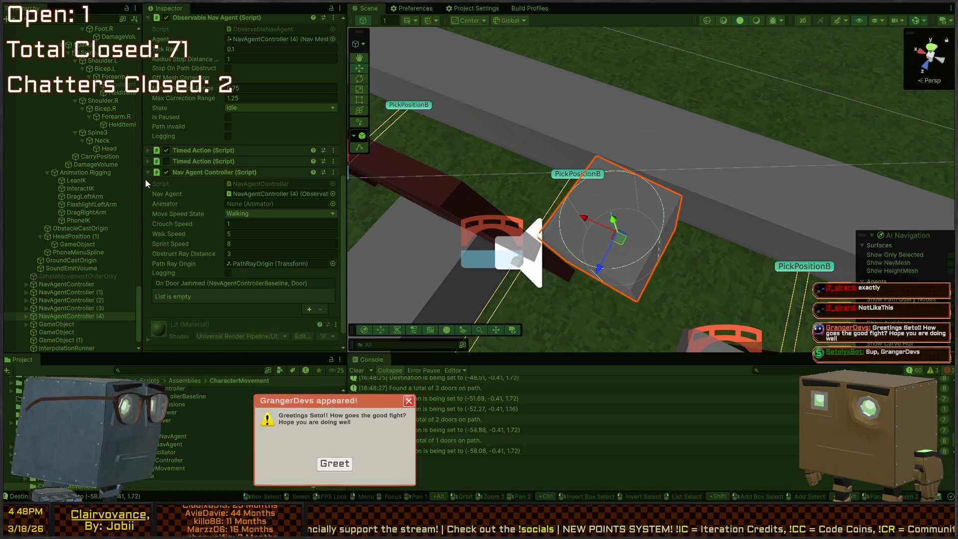